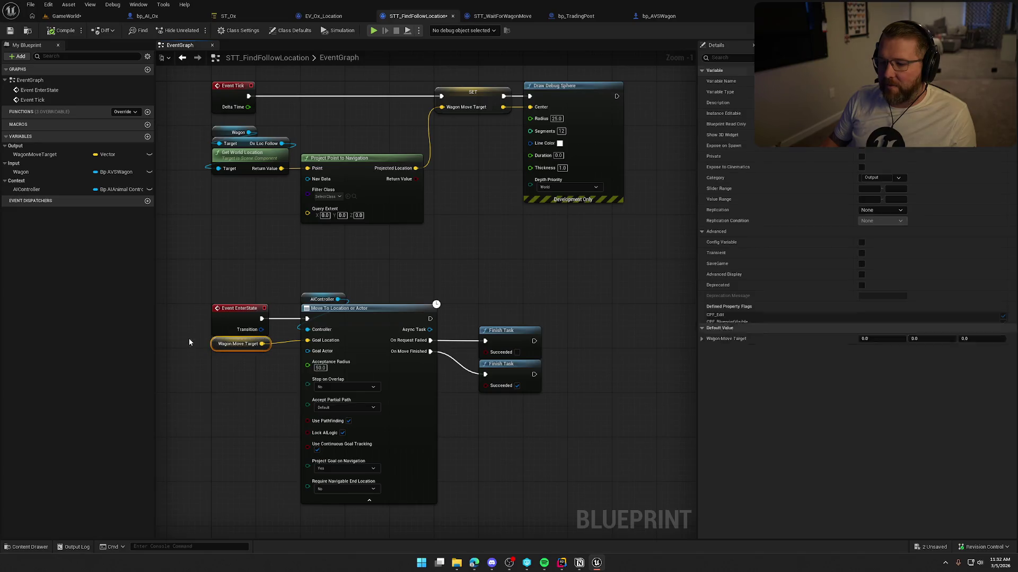
# Inspect the Wagon Move Target variable and the Move To task chain in STT_FindFollowLocation
pyautogui.click(202, 284)
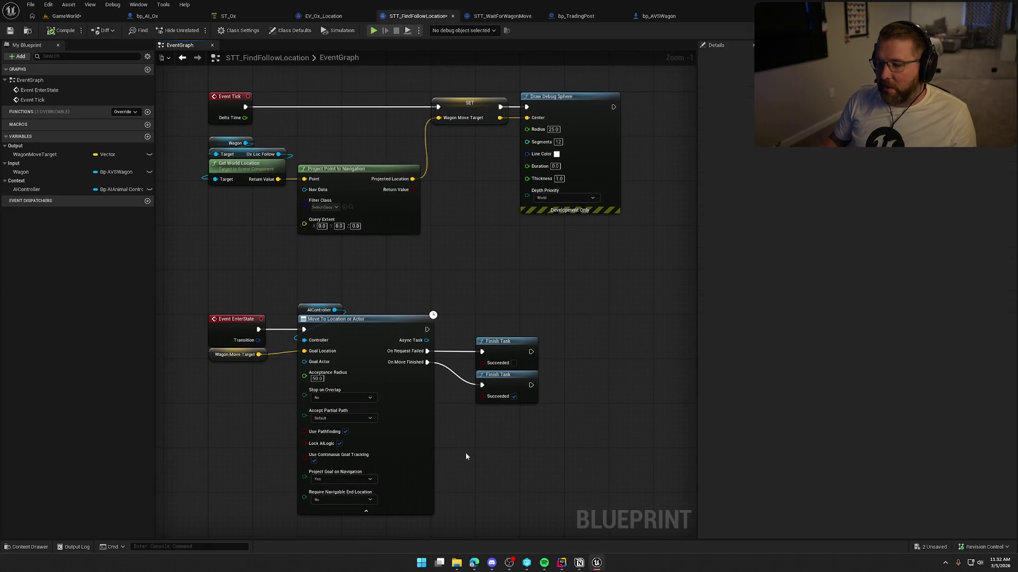
pyautogui.moveTo(548, 450)
pyautogui.mouseDown()
pyautogui.moveTo(216, 300)
pyautogui.moveTo(265, 376)
pyautogui.mouseUp()
pyautogui.click(236, 354)
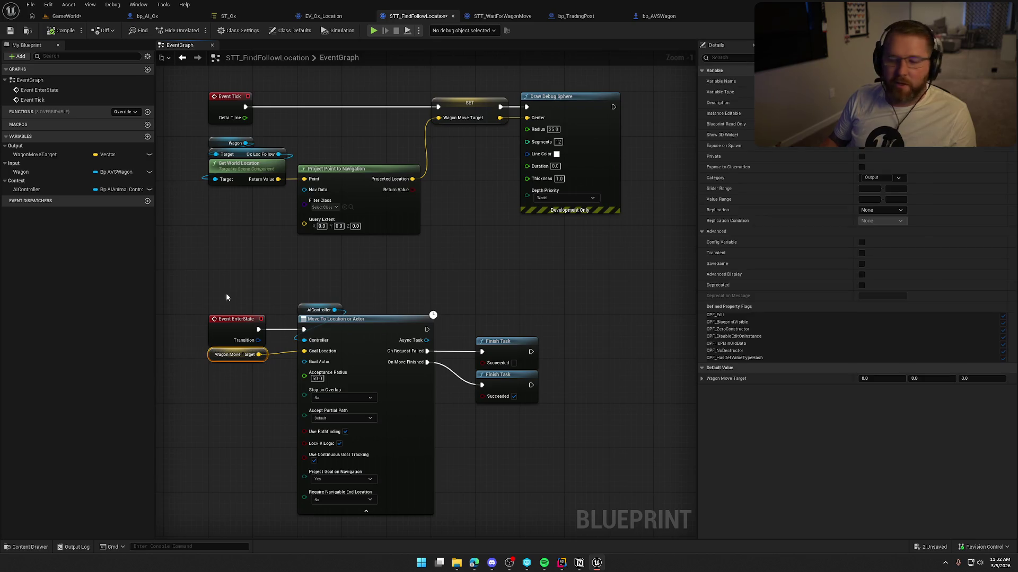
pyautogui.moveTo(231, 281); pyautogui.dragTo(551, 472)
pyautogui.click(472, 300)
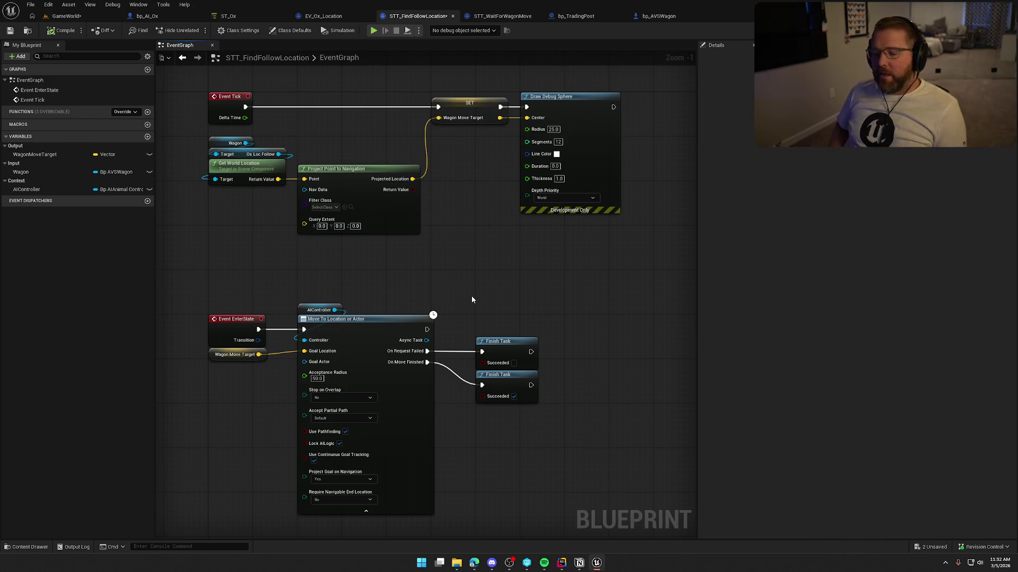
pyautogui.click(234, 354)
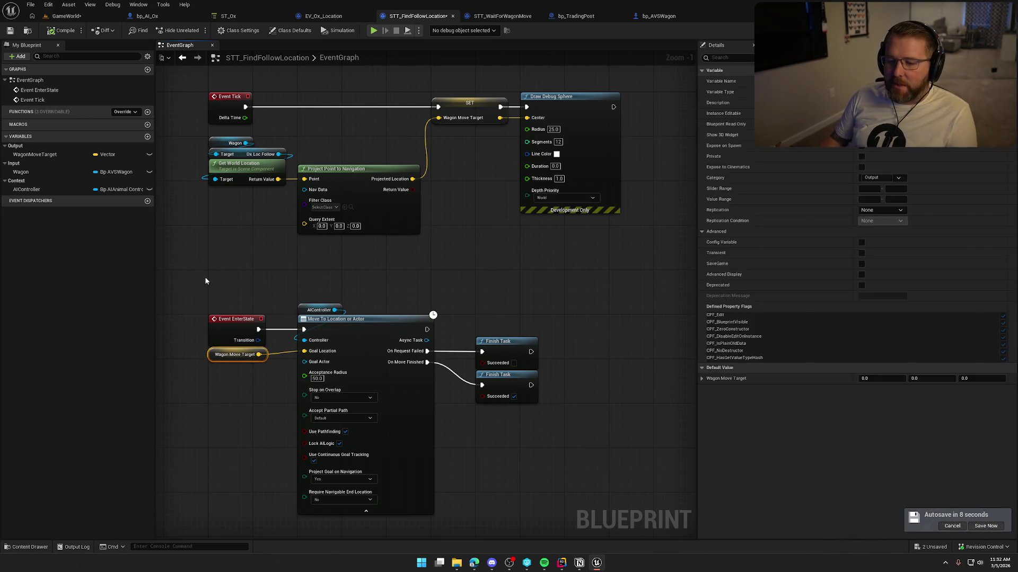
pyautogui.click(234, 279)
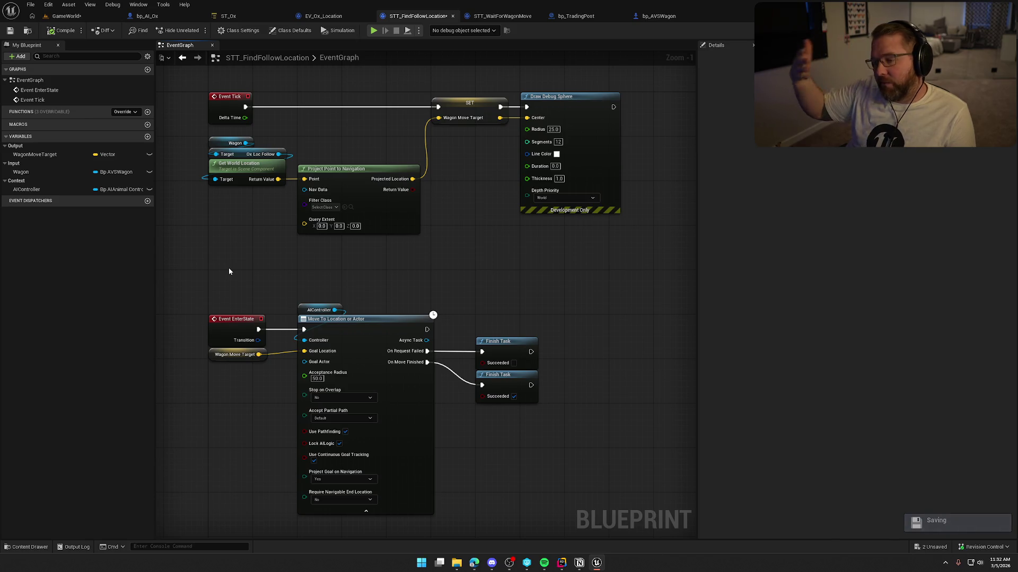
# Browse actor reference options for the Move To node's Goal Actor input without adding any
pyautogui.moveTo(253, 389)
pyautogui.mouseDown()
pyautogui.moveTo(275, 371)
pyautogui.moveTo(220, 325)
pyautogui.mouseUp()
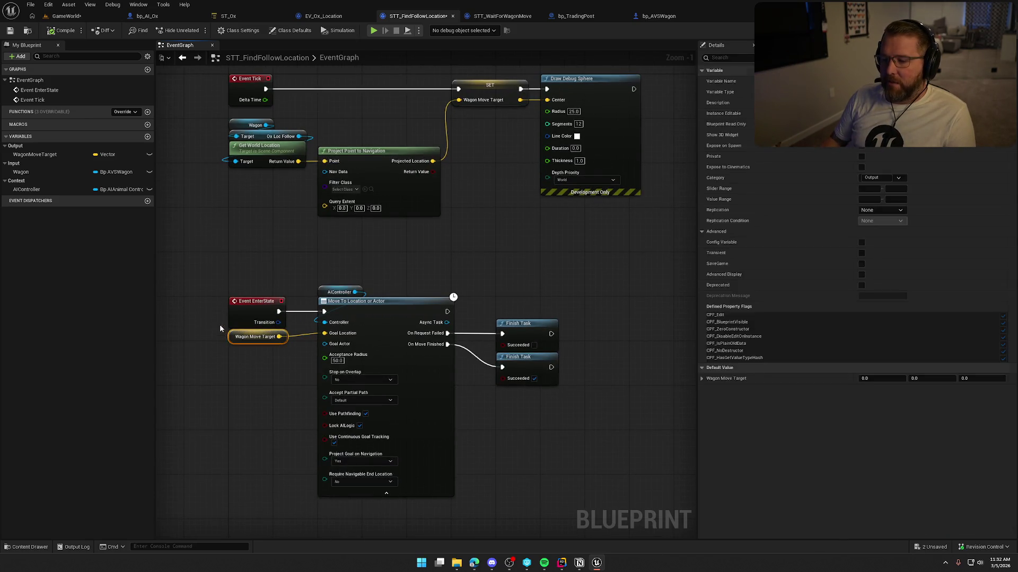
pyautogui.click(243, 253)
pyautogui.moveTo(319, 343)
pyautogui.mouseDown()
pyautogui.moveTo(284, 372)
pyautogui.moveTo(281, 358)
pyautogui.moveTo(252, 361)
pyautogui.moveTo(230, 377)
pyautogui.moveTo(241, 389)
pyautogui.mouseUp()
pyautogui.click(214, 368)
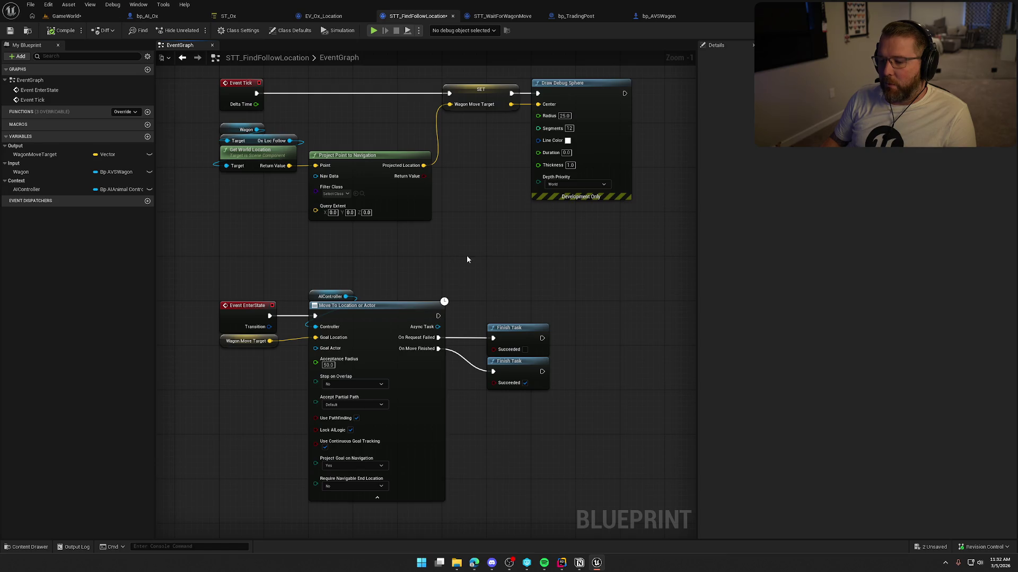
pyautogui.moveTo(467, 256); pyautogui.dragTo(475, 261)
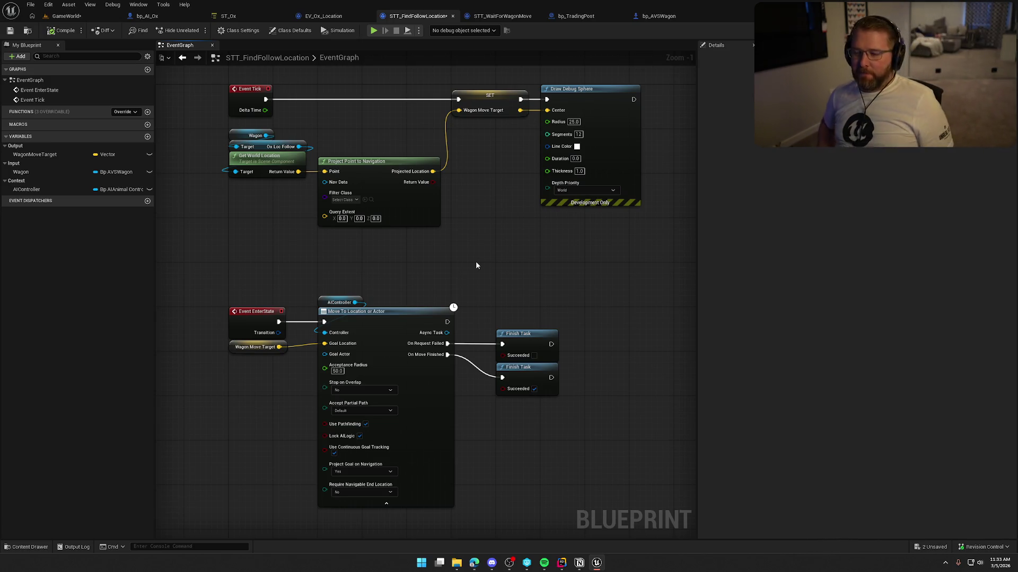
pyautogui.moveTo(513, 253); pyautogui.dragTo(486, 259)
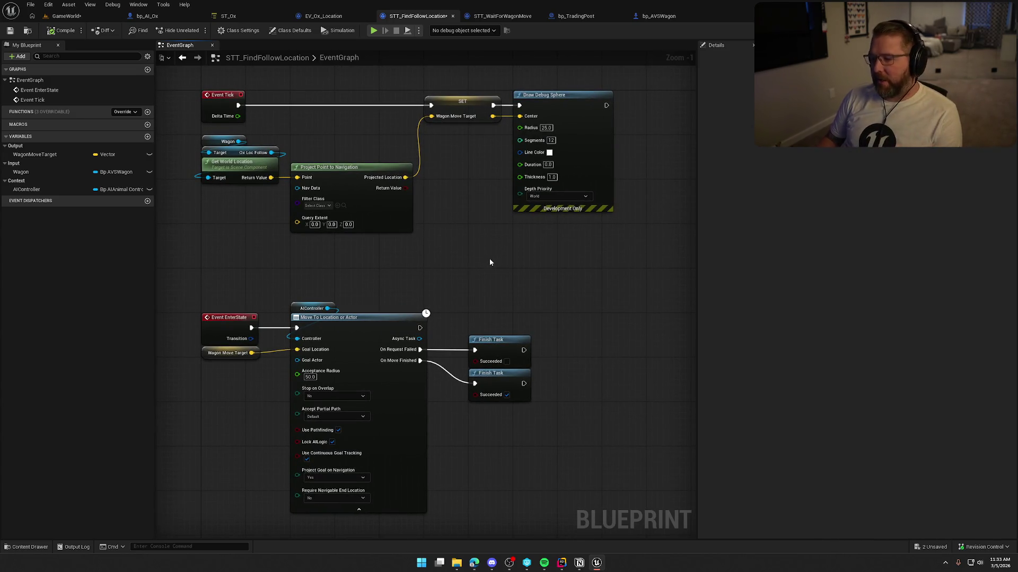
pyautogui.moveTo(490, 261); pyautogui.dragTo(512, 252)
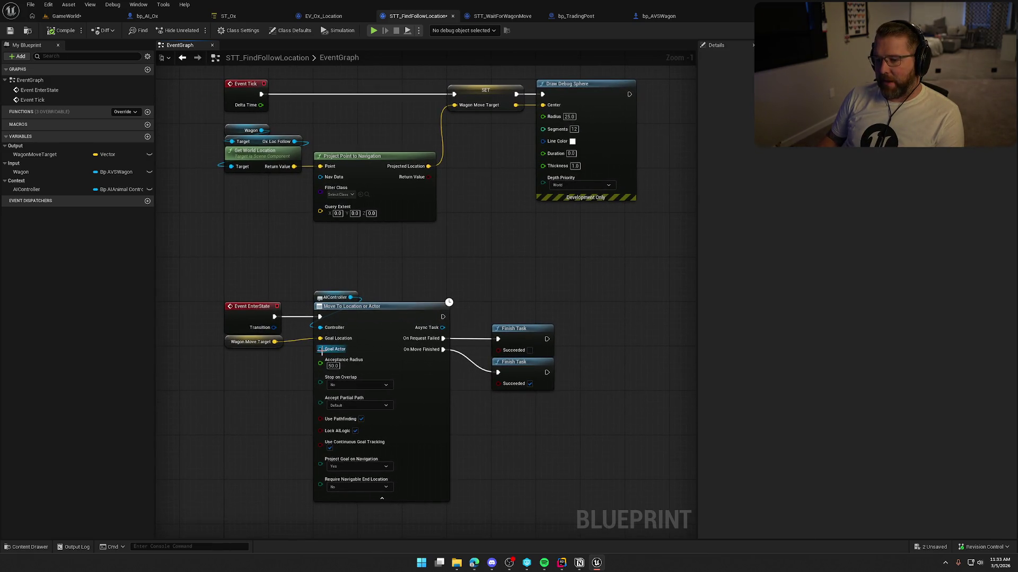
pyautogui.moveTo(320, 349); pyautogui.dragTo(269, 383)
pyautogui.click(269, 383)
pyautogui.moveTo(319, 349); pyautogui.dragTo(270, 384)
pyautogui.press('Escape')
# Recheck the Wagon Move Target node, then bring up the ST_Ox StateTree
pyautogui.moveTo(447, 243); pyautogui.dragTo(433, 264)
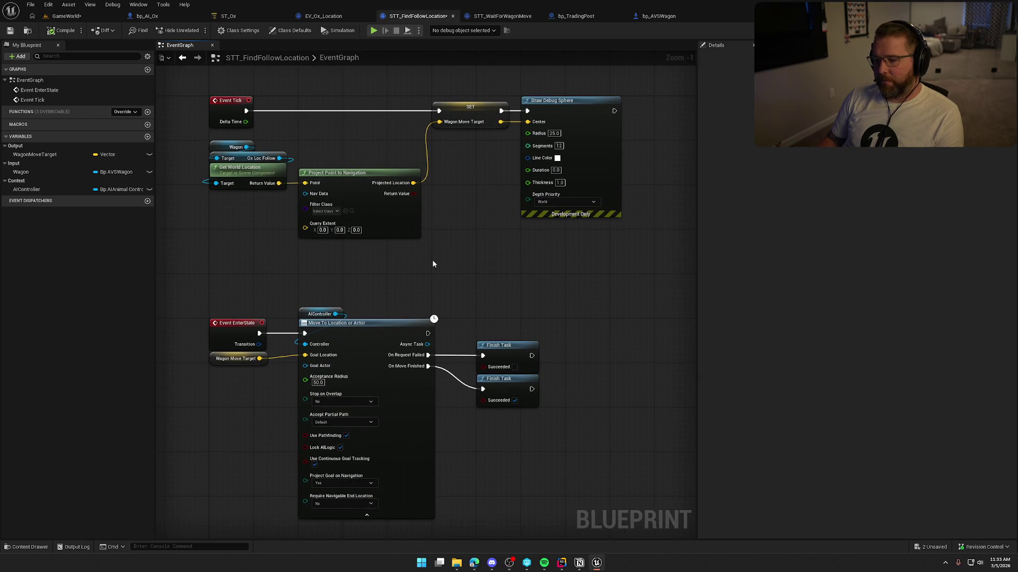
pyautogui.moveTo(281, 384)
pyautogui.mouseDown()
pyautogui.moveTo(185, 371)
pyautogui.moveTo(189, 357)
pyautogui.mouseUp()
pyautogui.moveTo(251, 264); pyautogui.dragTo(304, 264)
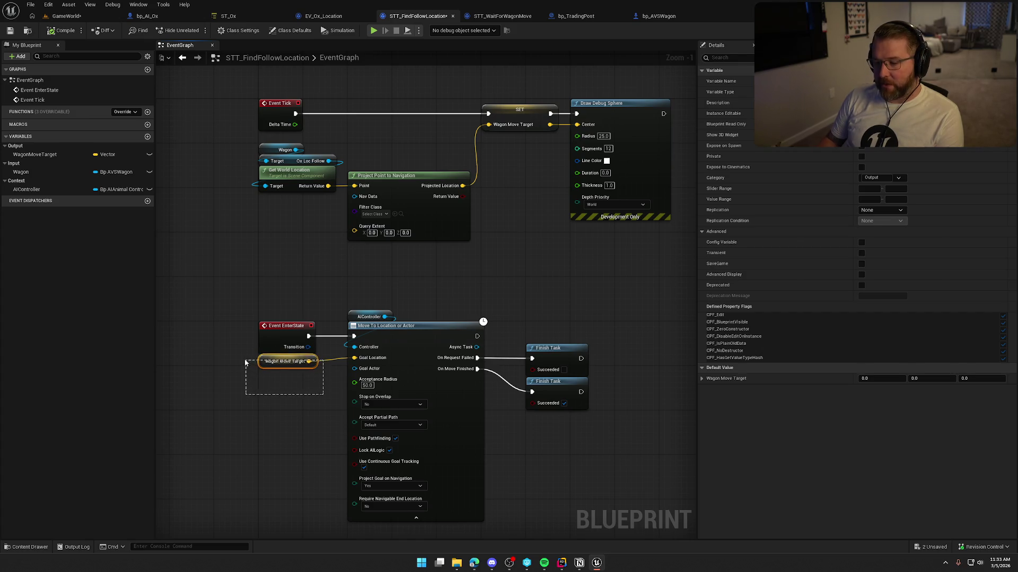
pyautogui.click(298, 285)
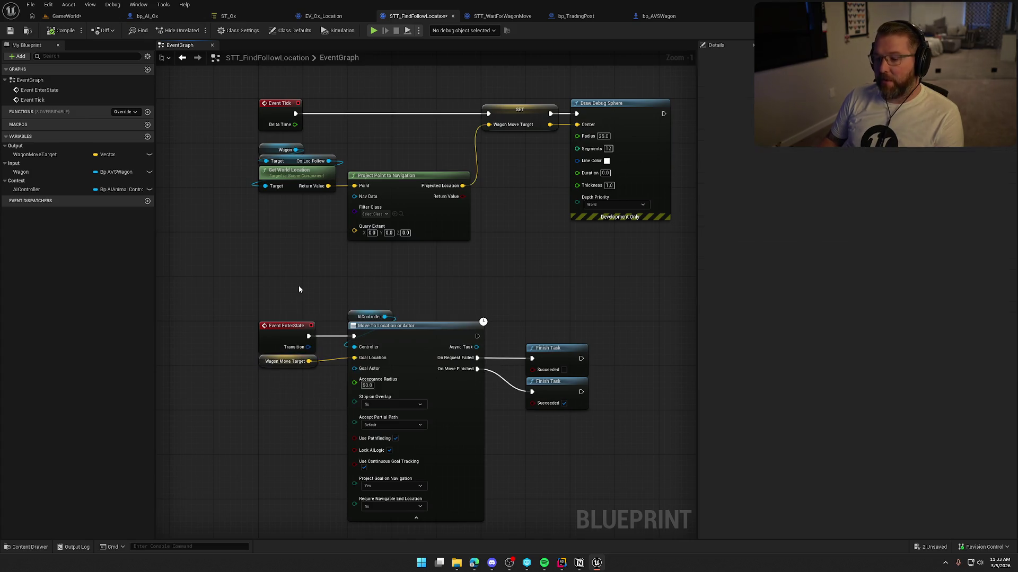
pyautogui.moveTo(319, 293); pyautogui.dragTo(260, 289)
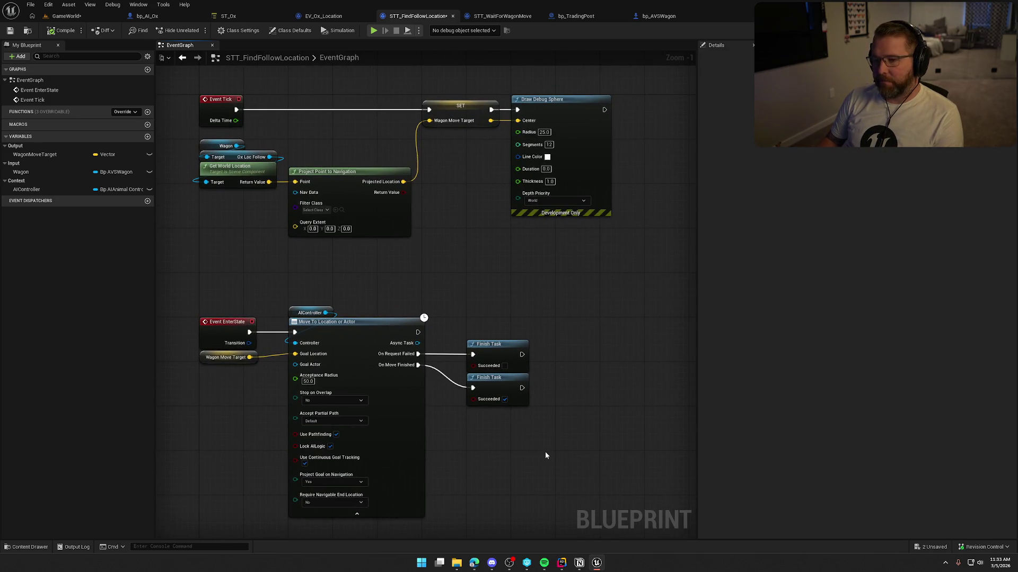
pyautogui.moveTo(471, 262); pyautogui.dragTo(481, 246)
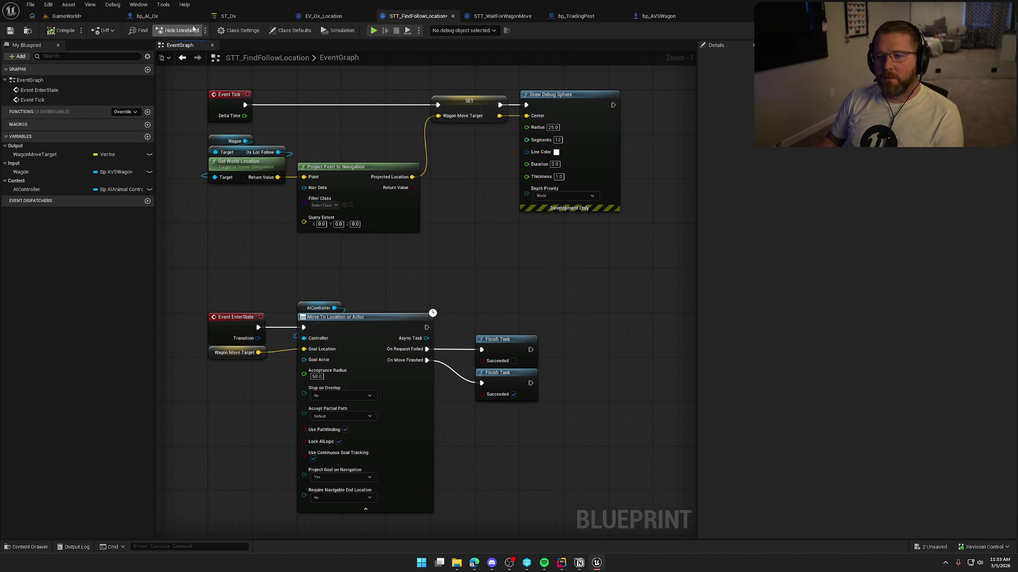
pyautogui.click(226, 17)
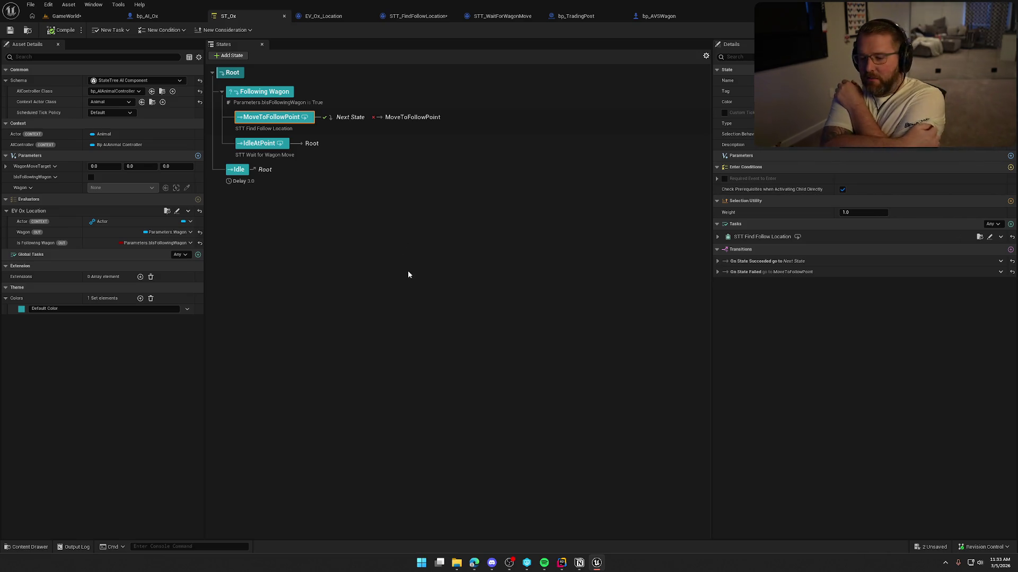
# Review bp_AI_Ox, EV_Ox_Location, STT_WaitForWagonMove, bp_TradingPost and bp_AVSWagon, ending on STT_FindFollowLocation
pyautogui.click(147, 16)
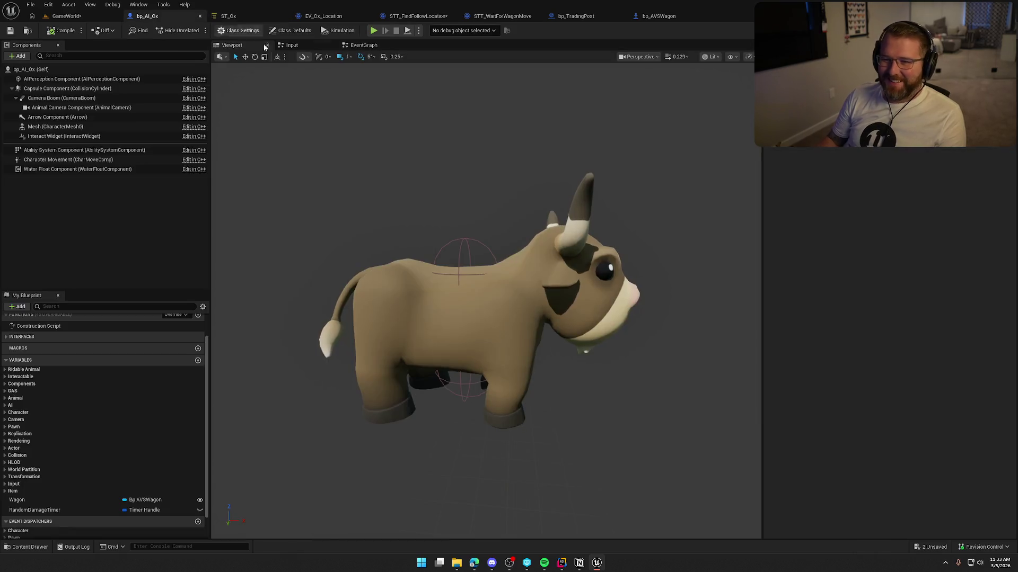
pyautogui.click(323, 16)
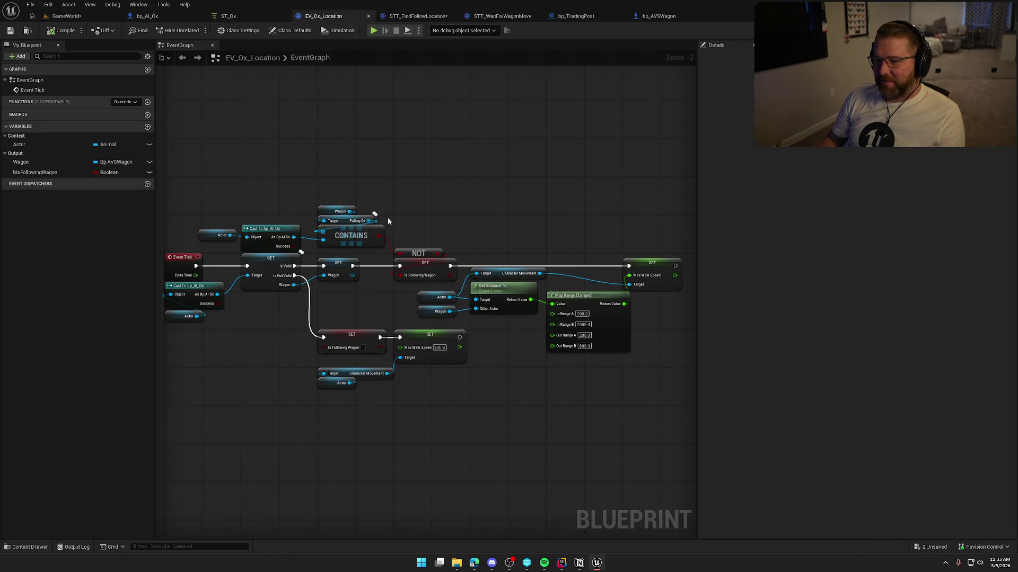
pyautogui.moveTo(388, 221); pyautogui.dragTo(398, 198)
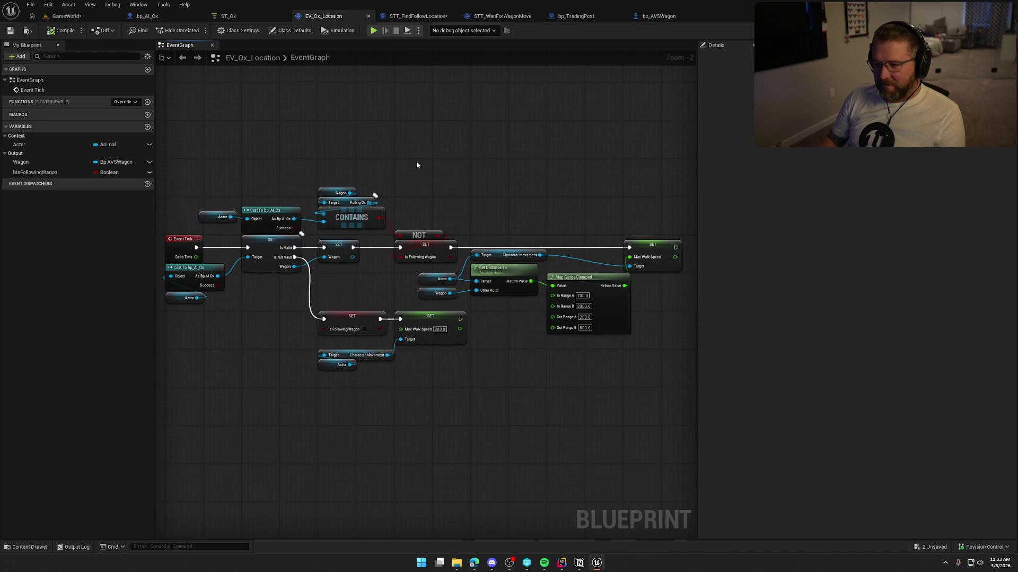
pyautogui.click(403, 16)
pyautogui.click(500, 17)
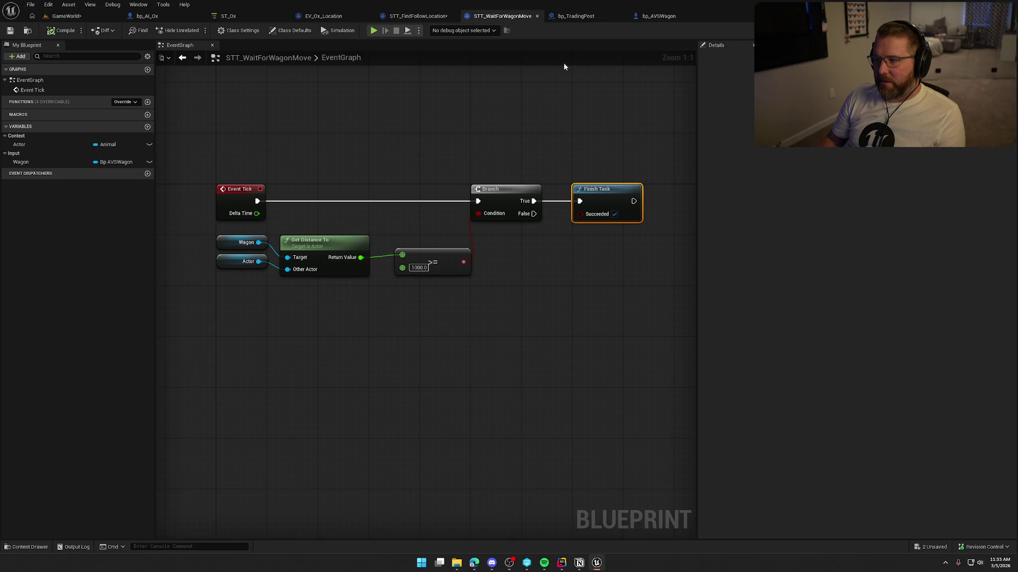
pyautogui.click(574, 16)
pyautogui.click(509, 17)
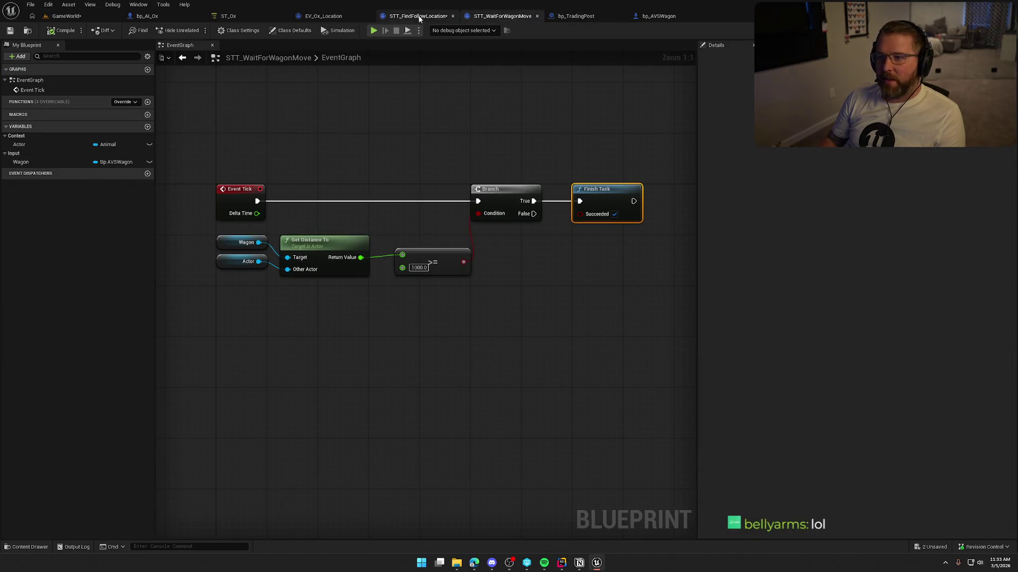
pyautogui.click(418, 16)
pyautogui.click(659, 16)
pyautogui.click(419, 16)
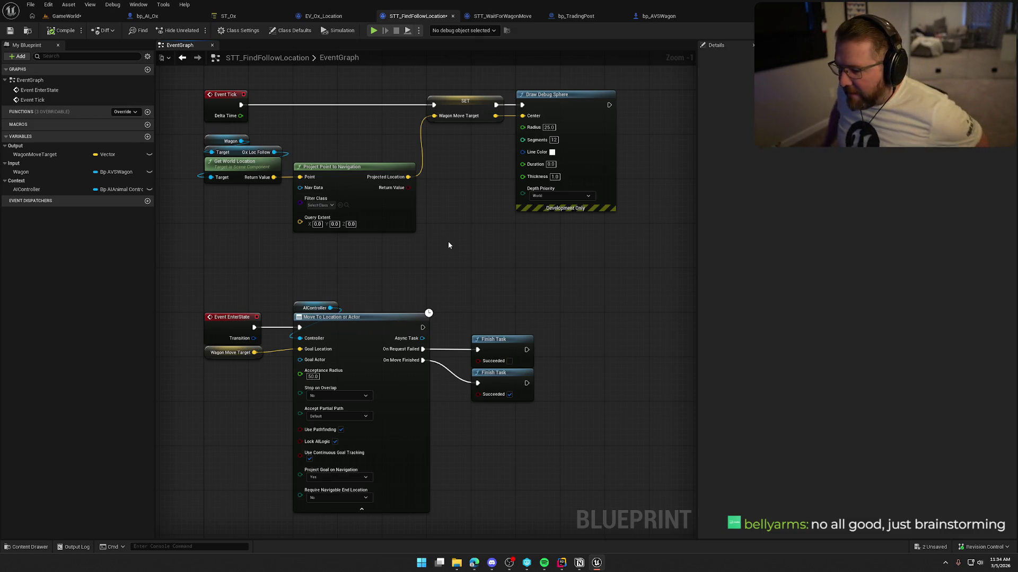
# Pan the STT_FindFollowLocation graph and select the EnterState and Move To task nodes
pyautogui.moveTo(449, 245)
pyautogui.mouseDown()
pyautogui.moveTo(486, 234)
pyautogui.moveTo(459, 225)
pyautogui.mouseUp()
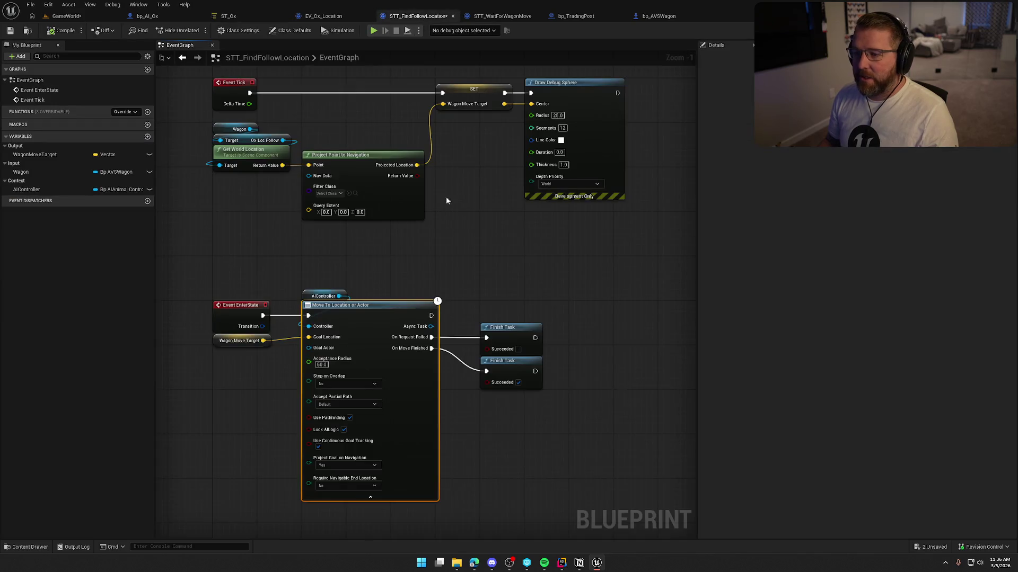
pyautogui.moveTo(182, 265)
pyautogui.mouseDown()
pyautogui.moveTo(412, 408)
pyautogui.moveTo(575, 418)
pyautogui.mouseUp()
pyautogui.click(459, 143)
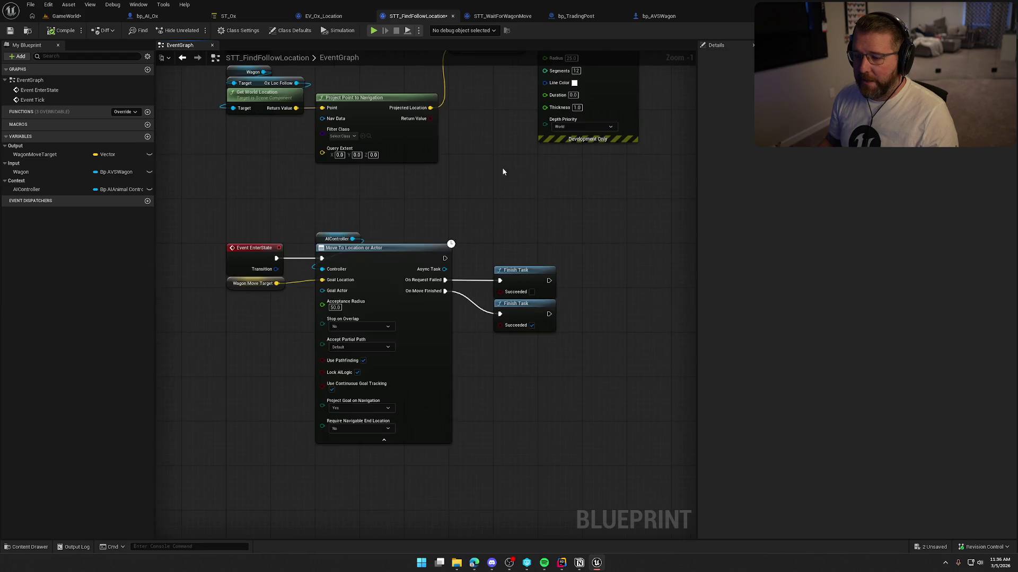
pyautogui.moveTo(262, 199); pyautogui.dragTo(601, 402)
pyautogui.click(602, 400)
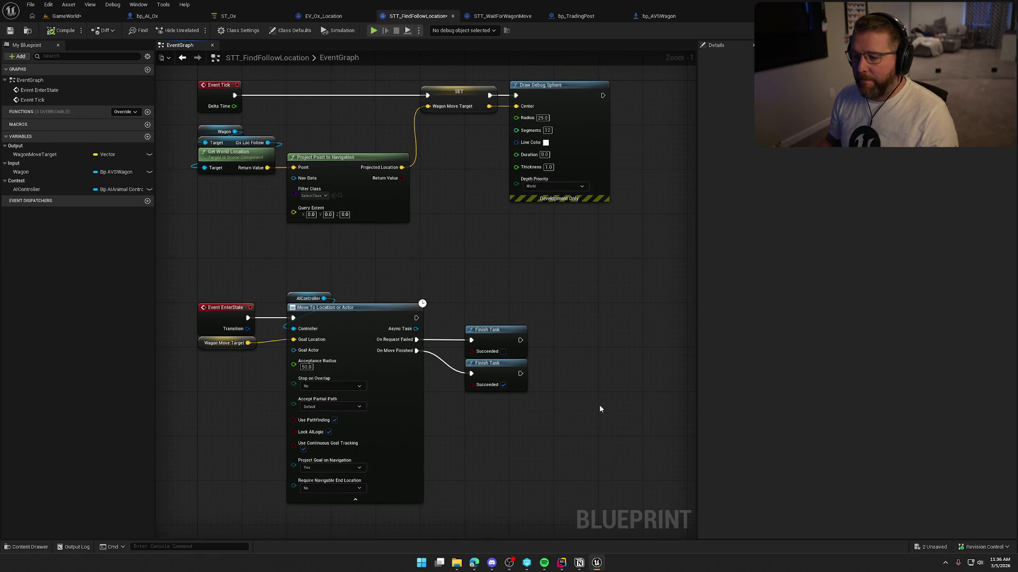
pyautogui.moveTo(369, 274)
pyautogui.mouseDown()
pyautogui.moveTo(381, 352)
pyautogui.moveTo(420, 462)
pyautogui.moveTo(420, 318)
pyautogui.moveTo(472, 345)
pyautogui.mouseUp()
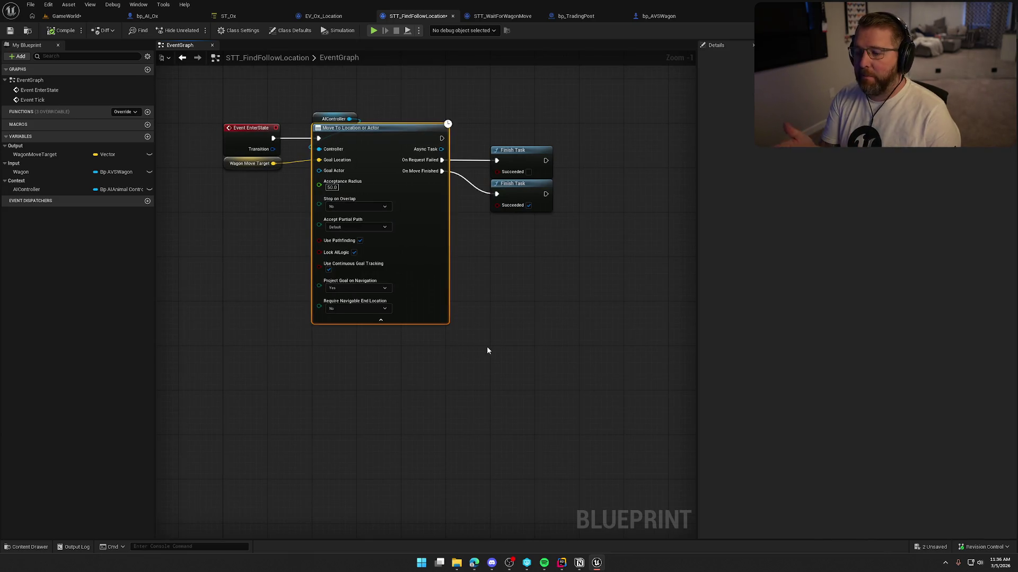
pyautogui.click(486, 346)
pyautogui.moveTo(500, 324)
pyautogui.mouseDown()
pyautogui.moveTo(495, 403)
pyautogui.moveTo(496, 313)
pyautogui.mouseUp()
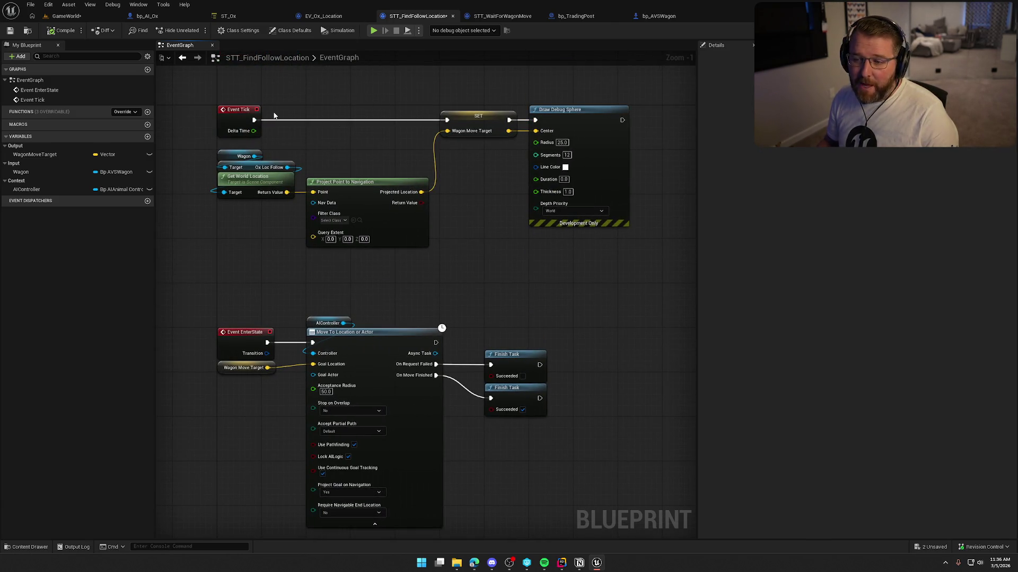
pyautogui.moveTo(274, 114)
pyautogui.mouseDown()
pyautogui.moveTo(485, 221)
pyautogui.moveTo(528, 222)
pyautogui.moveTo(505, 182)
pyautogui.moveTo(502, 190)
pyautogui.mouseUp()
pyautogui.click(504, 224)
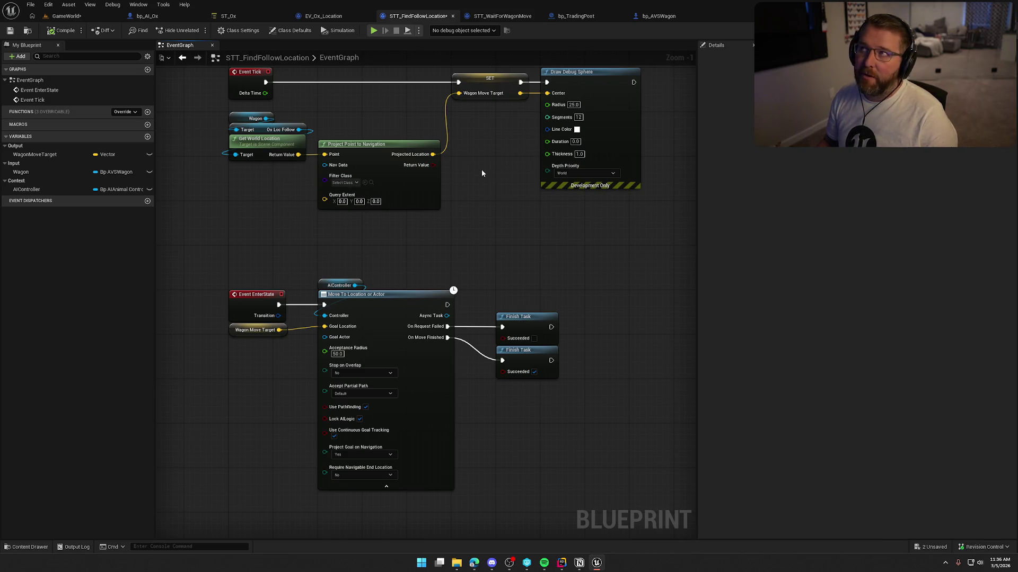
pyautogui.click(489, 87)
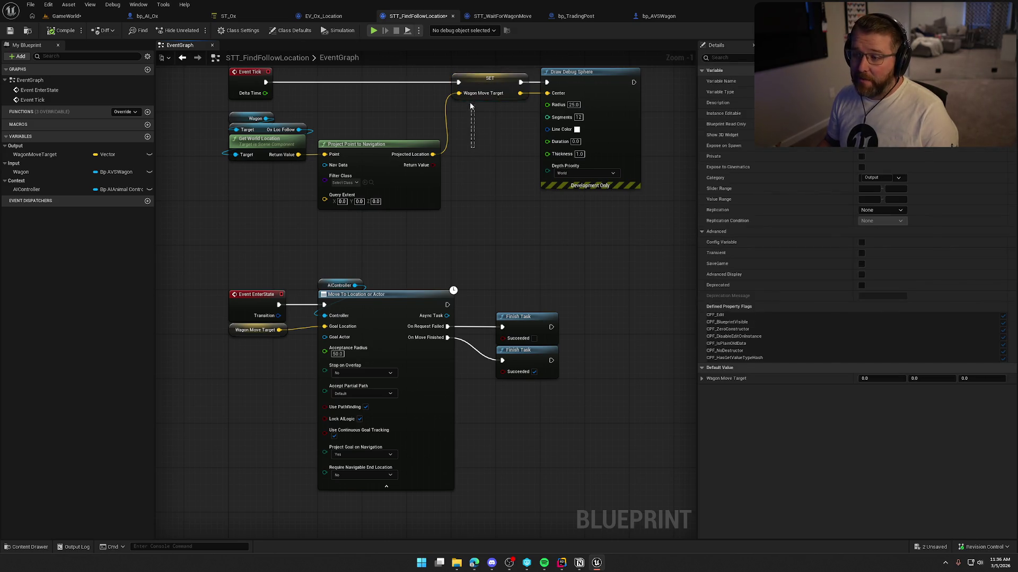
pyautogui.click(493, 165)
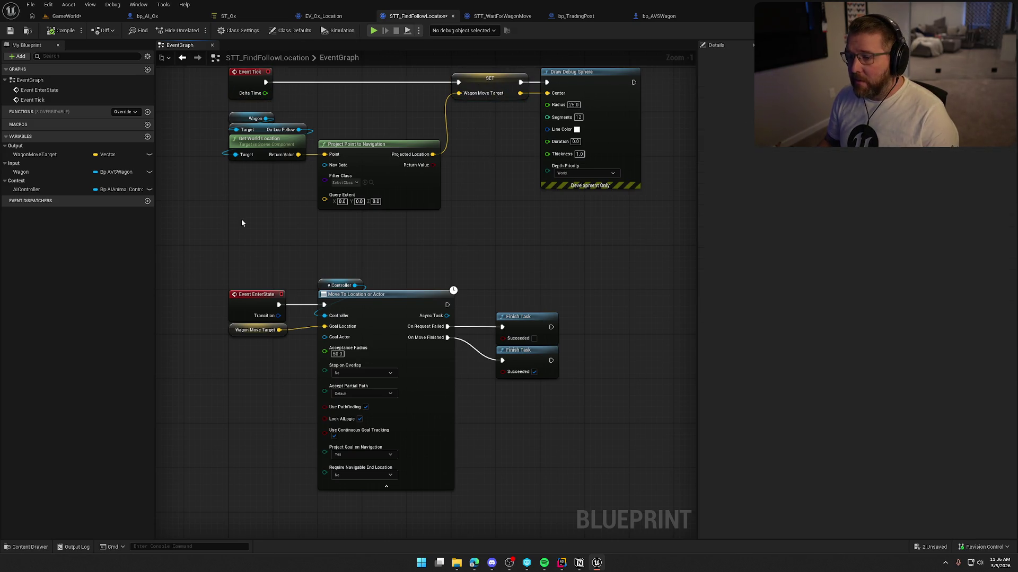
pyautogui.moveTo(240, 219); pyautogui.dragTo(227, 233)
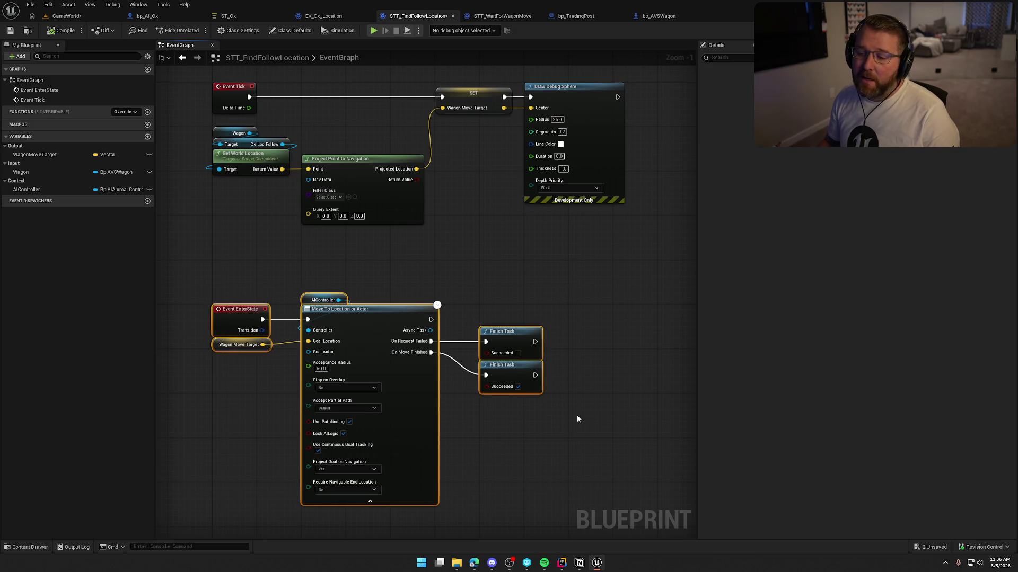
pyautogui.moveTo(577, 416); pyautogui.dragTo(605, 426)
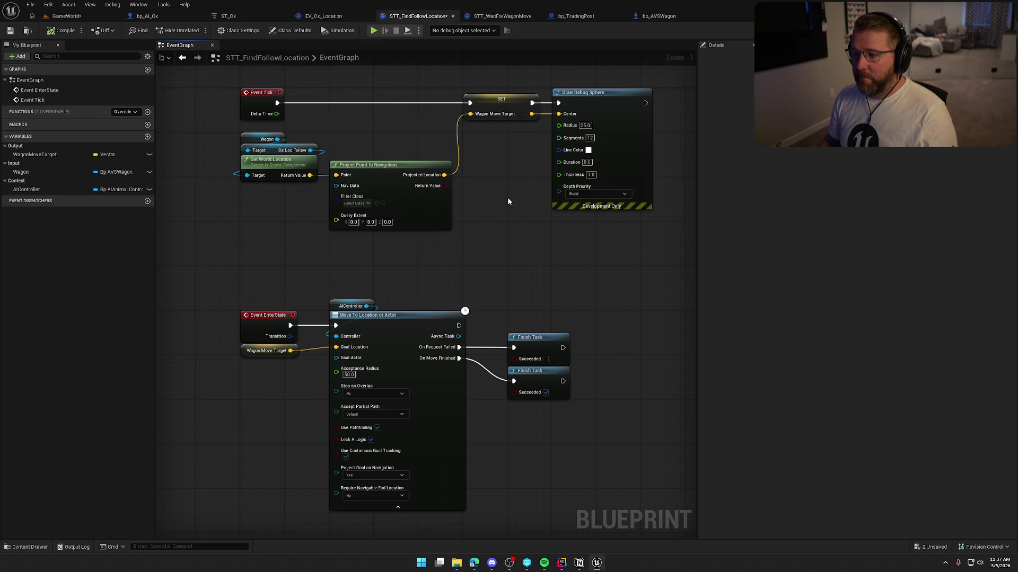
pyautogui.moveTo(372, 144); pyautogui.dragTo(383, 144)
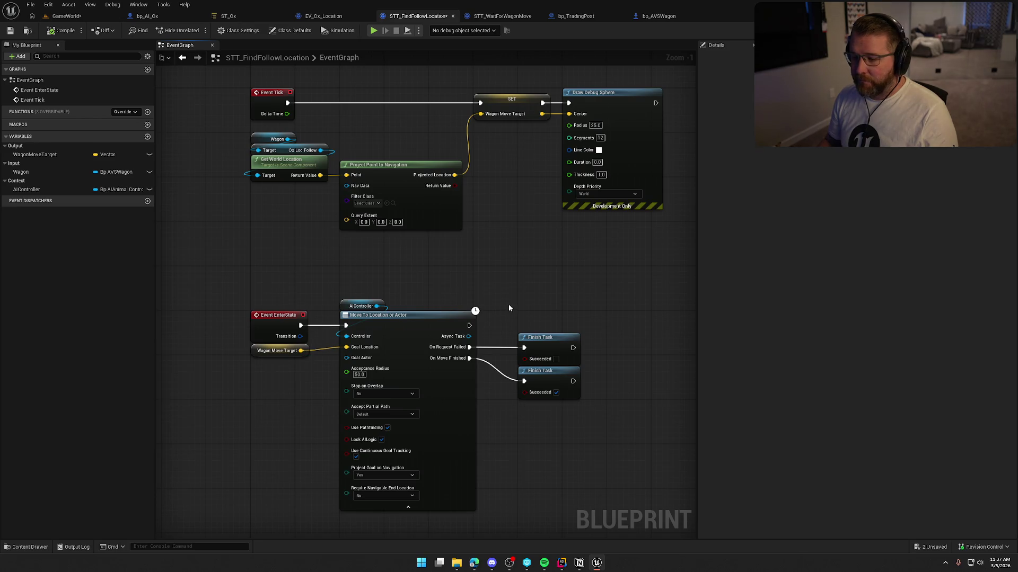
pyautogui.moveTo(509, 307)
pyautogui.mouseDown()
pyautogui.moveTo(518, 199)
pyautogui.moveTo(535, 277)
pyautogui.moveTo(321, 261)
pyautogui.mouseUp()
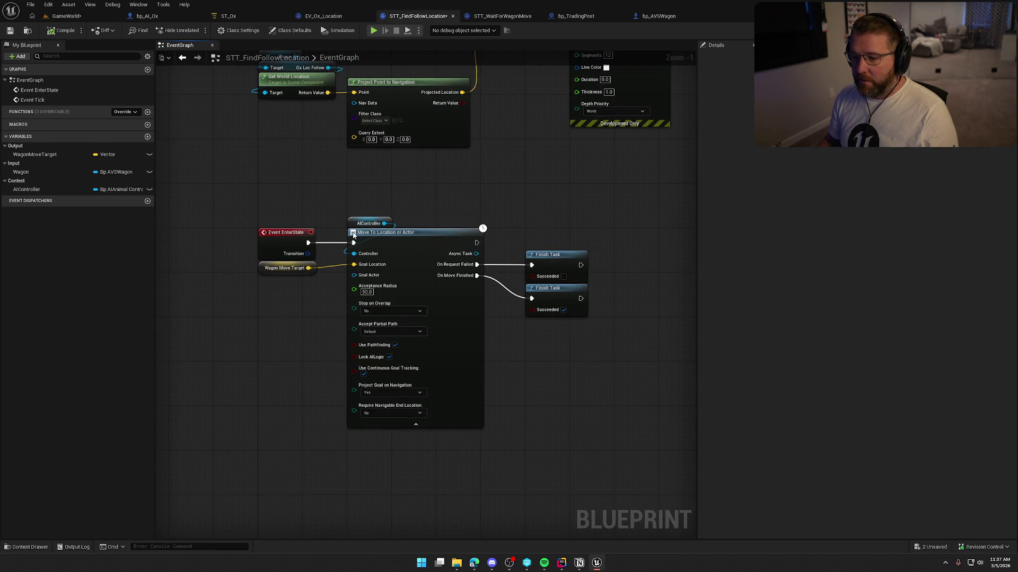
# Move the AIController and Wagon Move Target getters above Move To, shifting that group right
pyautogui.rightClick(366, 192)
pyautogui.press('Escape')
pyautogui.moveTo(369, 224); pyautogui.dragTo(369, 201)
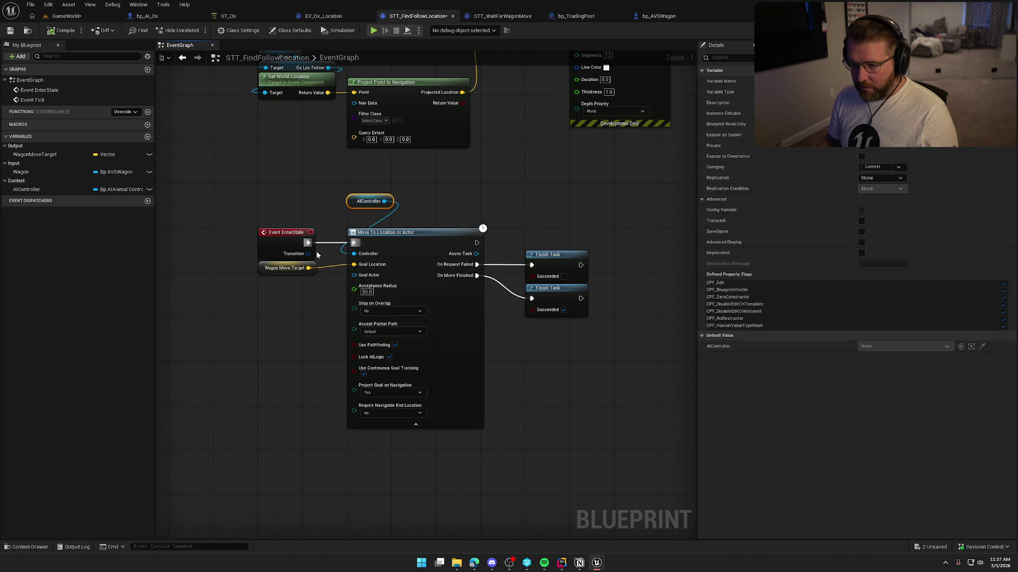
pyautogui.moveTo(273, 270)
pyautogui.mouseDown()
pyautogui.moveTo(361, 226)
pyautogui.moveTo(591, 318)
pyautogui.mouseUp()
pyautogui.moveTo(416, 240)
pyautogui.mouseDown()
pyautogui.moveTo(605, 244)
pyautogui.moveTo(594, 244)
pyautogui.mouseUp()
pyautogui.click(411, 281)
# Add a Set Timer by Event node after Event EnterState
pyautogui.moveTo(307, 242); pyautogui.dragTo(353, 247)
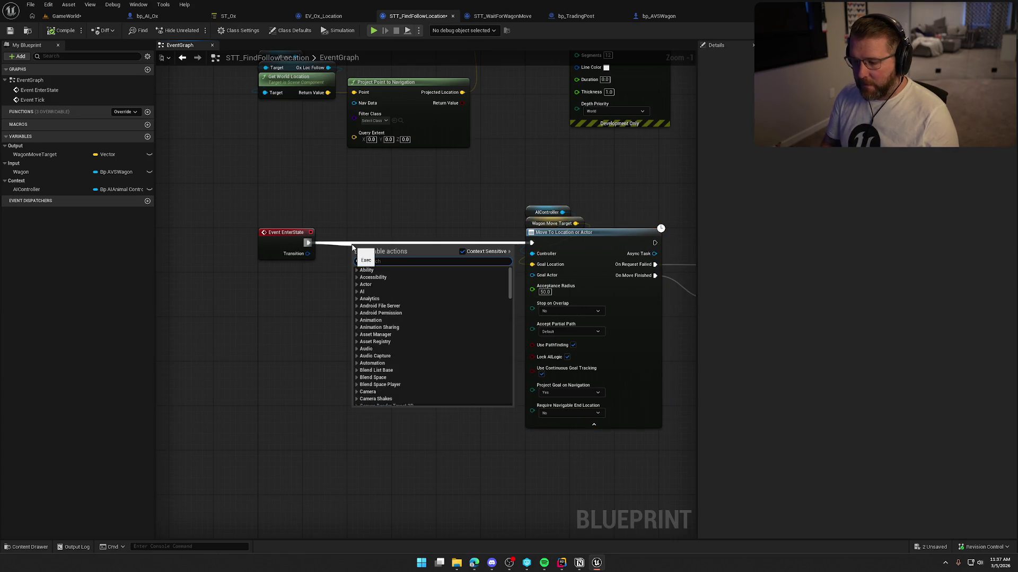
pyautogui.write('s')
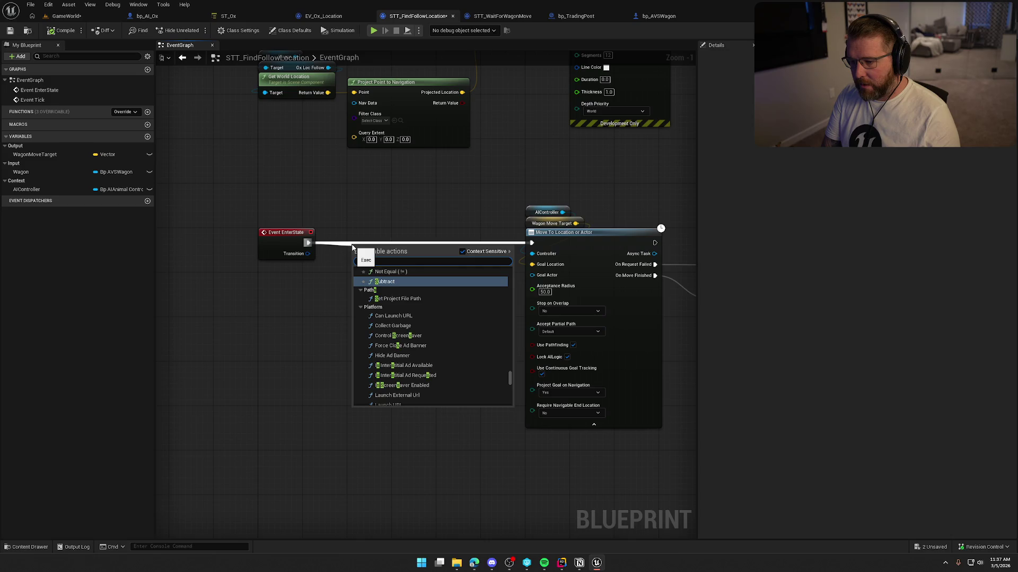
pyautogui.write('timer')
pyautogui.press('BackSpace')
pyautogui.press('BackSpace')
pyautogui.press('BackSpace')
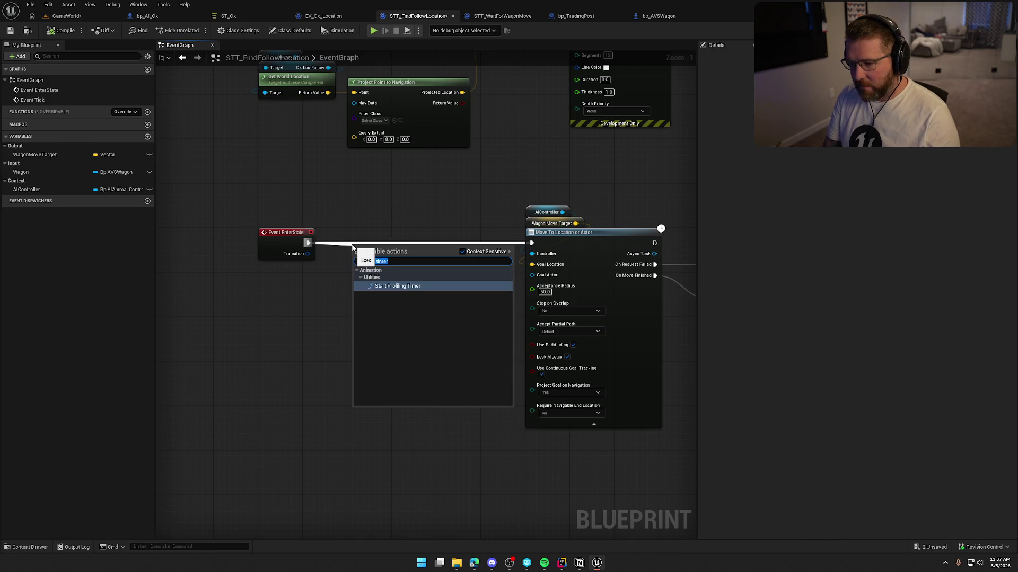
pyautogui.write('emer')
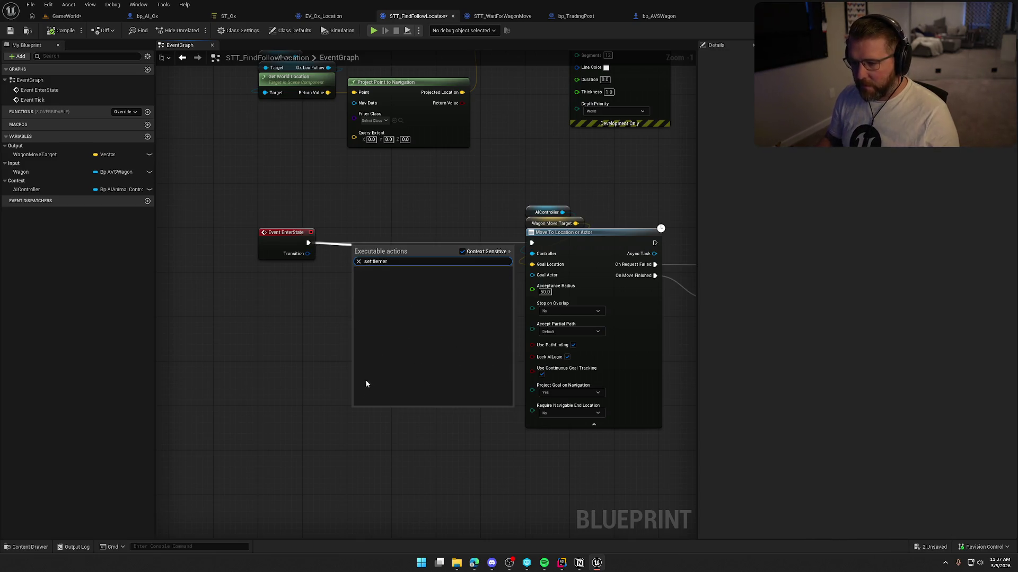
pyautogui.press('BackSpace')
pyautogui.press('BackSpace')
pyautogui.press('BackSpace')
pyautogui.press('BackSpace')
pyautogui.write('mer')
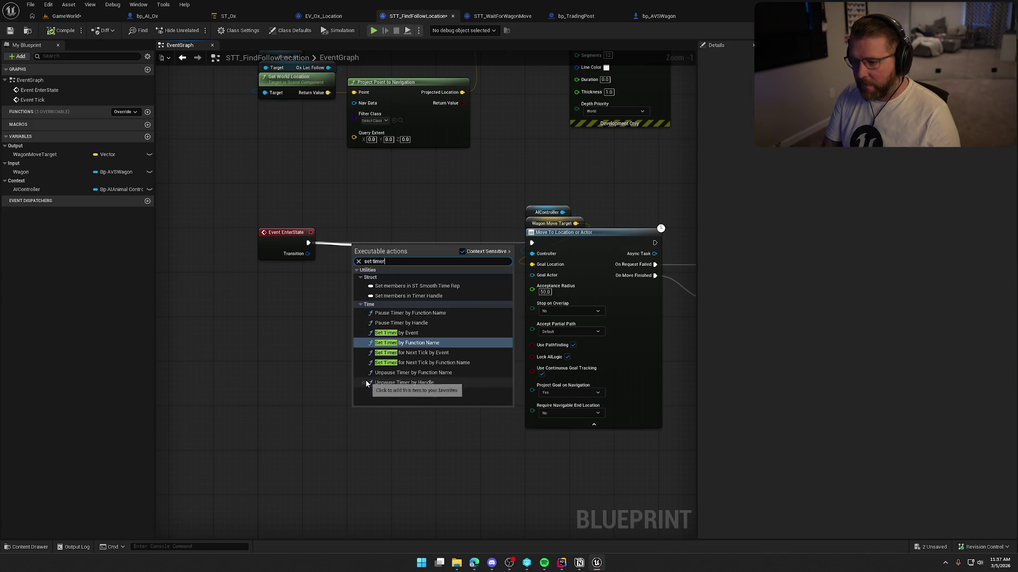
pyautogui.click(437, 333)
# Connect a Create Event node to the timer's Event input, placed beside EnterState
pyautogui.scroll(1, 378, 344)
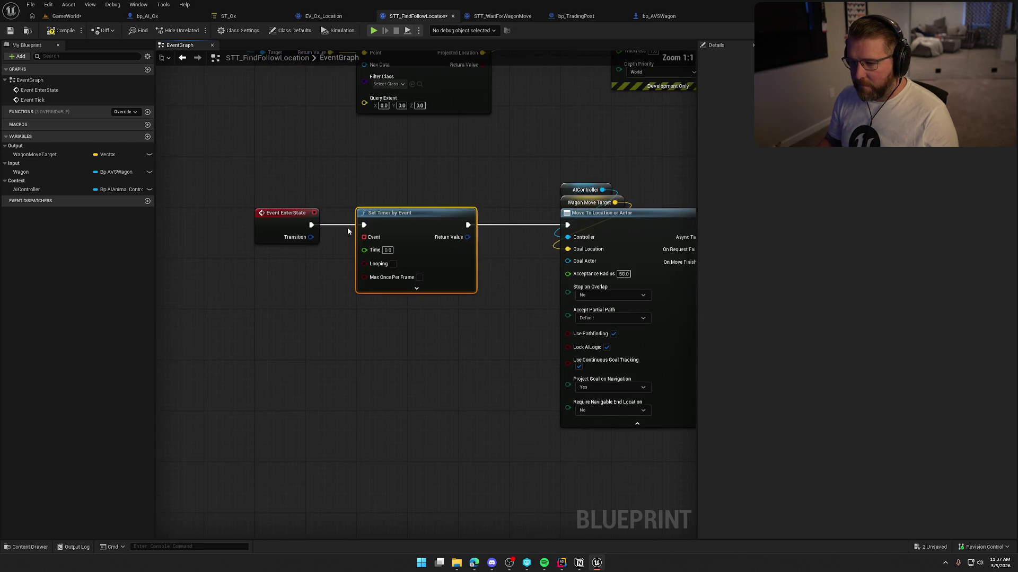
pyautogui.moveTo(364, 237); pyautogui.dragTo(332, 316)
pyautogui.write('create')
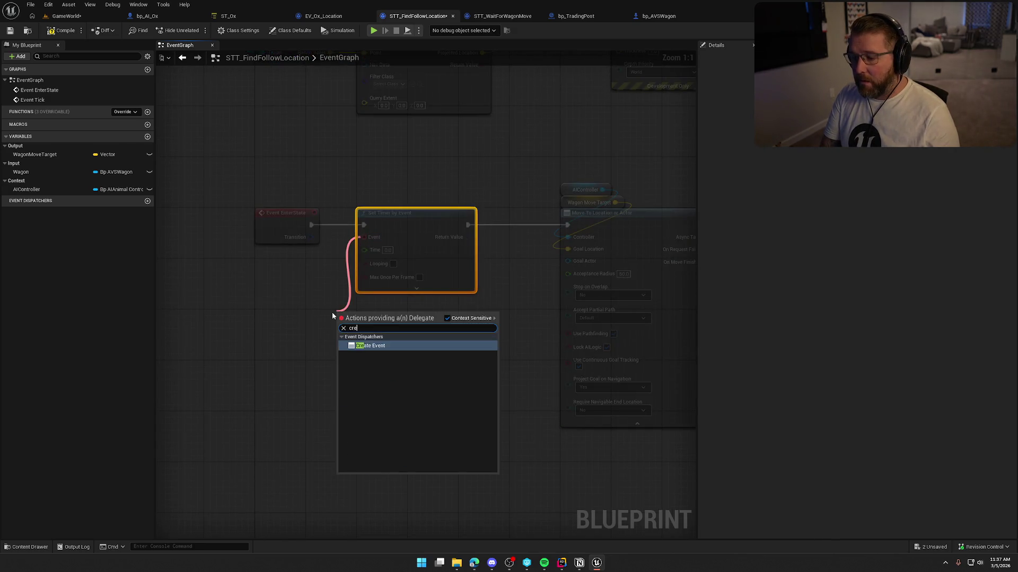
pyautogui.press('Return')
pyautogui.click(314, 291)
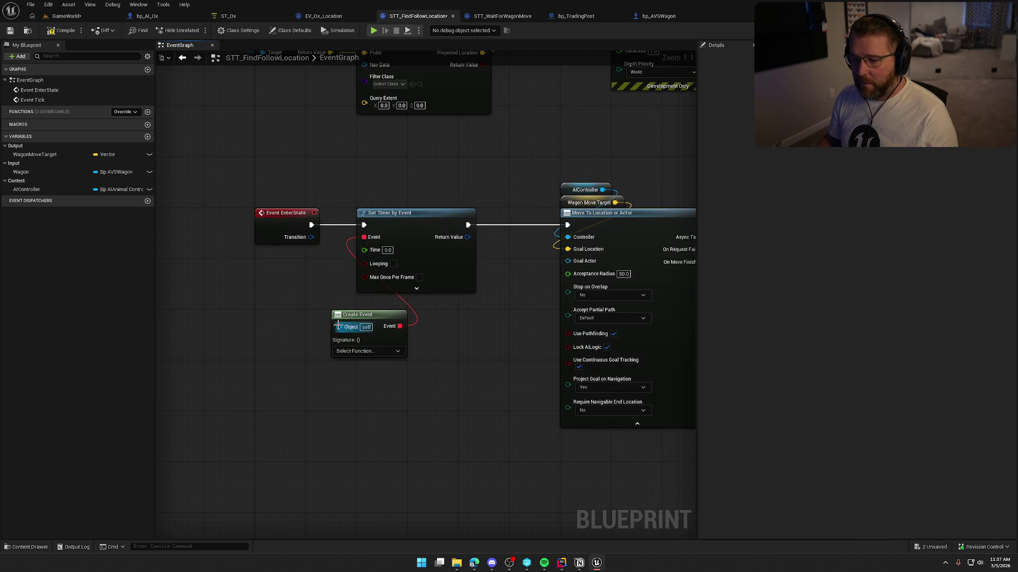
pyautogui.moveTo(361, 314); pyautogui.dragTo(283, 263)
# Replace Event Tick with an UpdateTargetLocation custom event feeding the Wagon Move Target setter, bound to Create Event
pyautogui.click(289, 113)
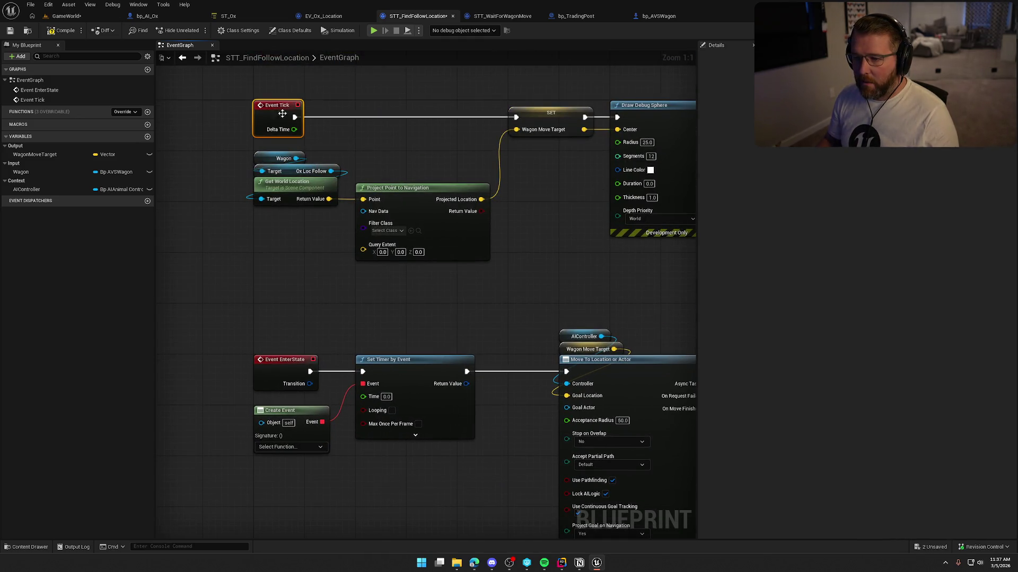
pyautogui.press('Delete')
pyautogui.rightClick(259, 105)
pyautogui.write('custom')
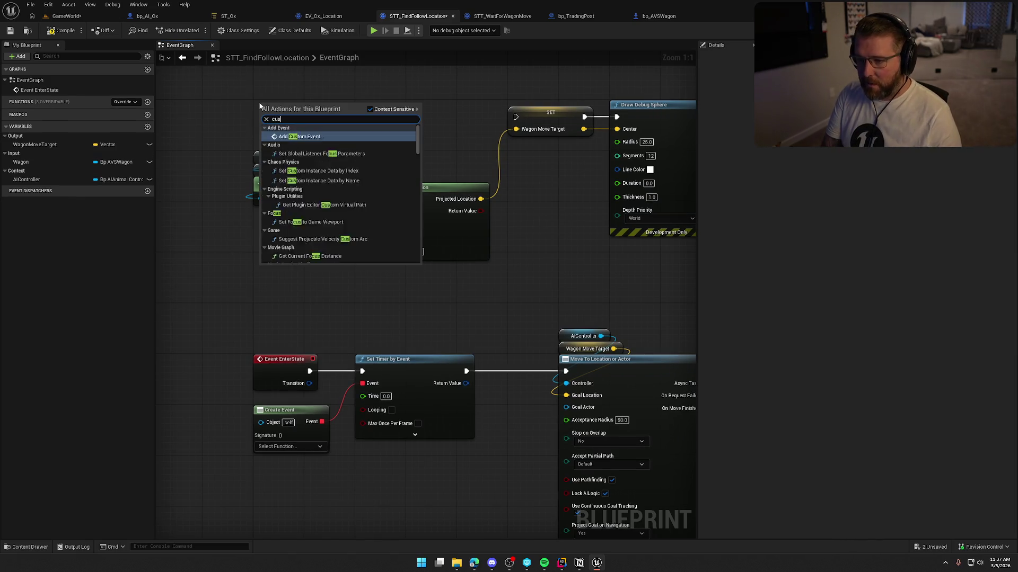
pyautogui.press('Return')
pyautogui.write('Updat')
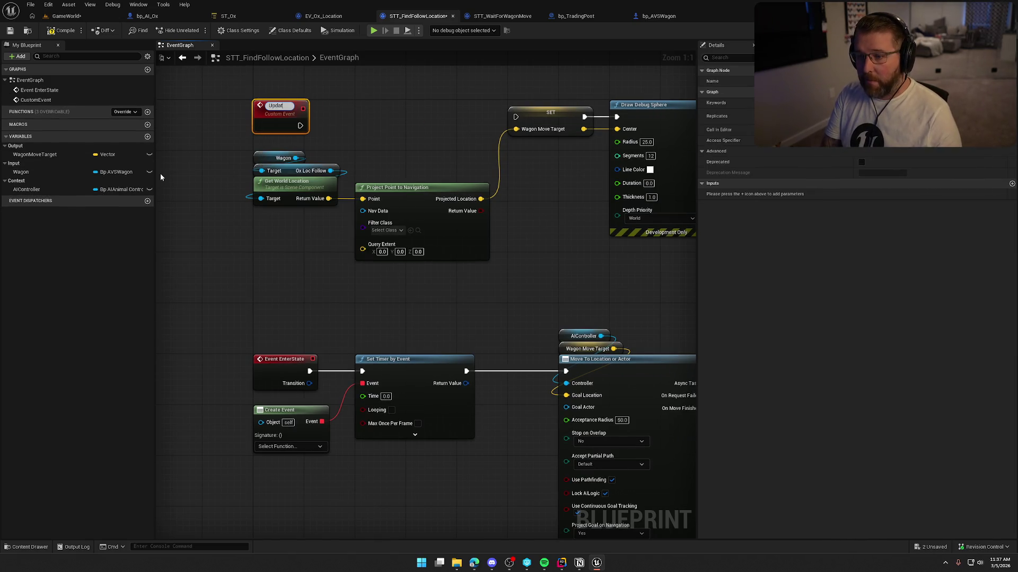
pyautogui.write('eTargetLocation')
pyautogui.press('Return')
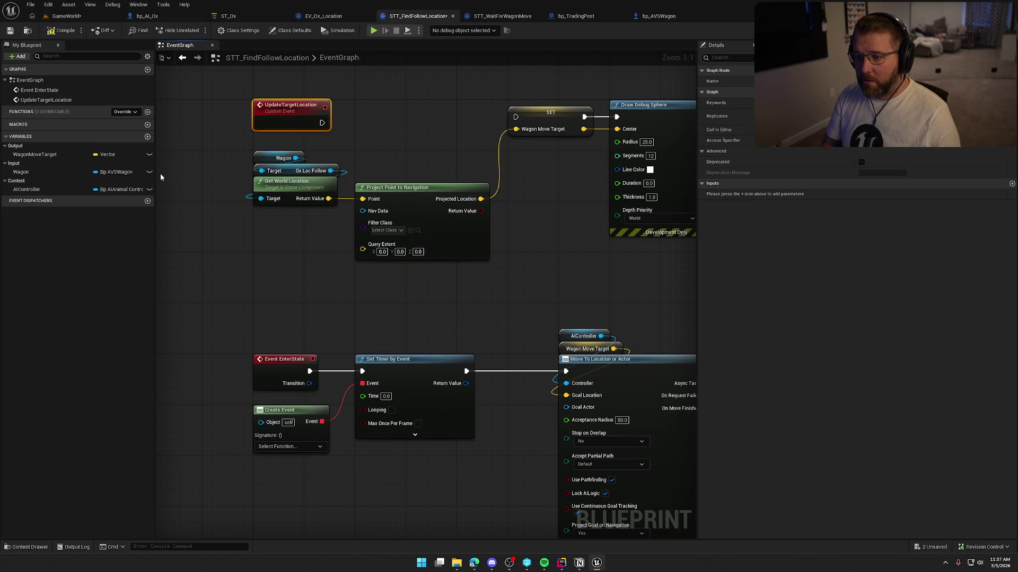
pyautogui.moveTo(323, 122)
pyautogui.mouseDown()
pyautogui.moveTo(517, 118)
pyautogui.moveTo(562, 138)
pyautogui.mouseUp()
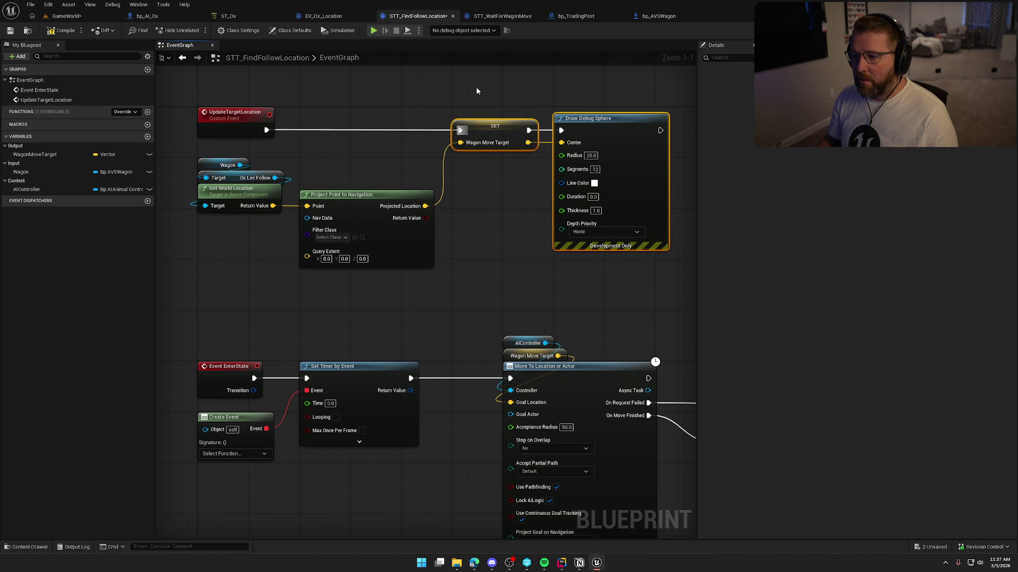
pyautogui.moveTo(493, 297); pyautogui.dragTo(524, 194)
pyautogui.click(272, 349)
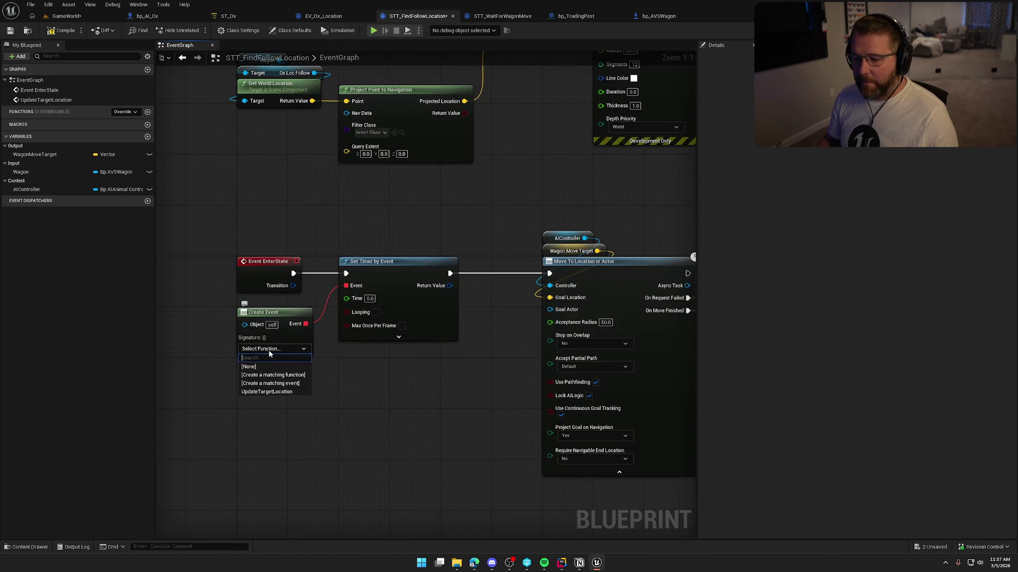
pyautogui.click(269, 393)
# Set the timer to Looping with Time 0.25 and Max Once Per Frame
pyautogui.moveTo(337, 347); pyautogui.dragTo(367, 308)
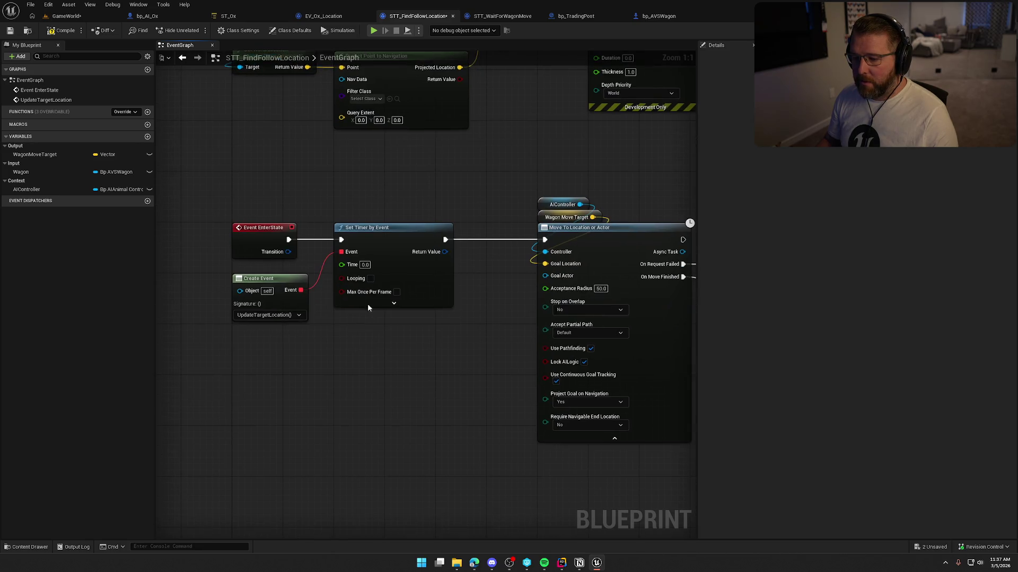
pyautogui.click(371, 278)
pyautogui.moveTo(411, 370); pyautogui.dragTo(396, 367)
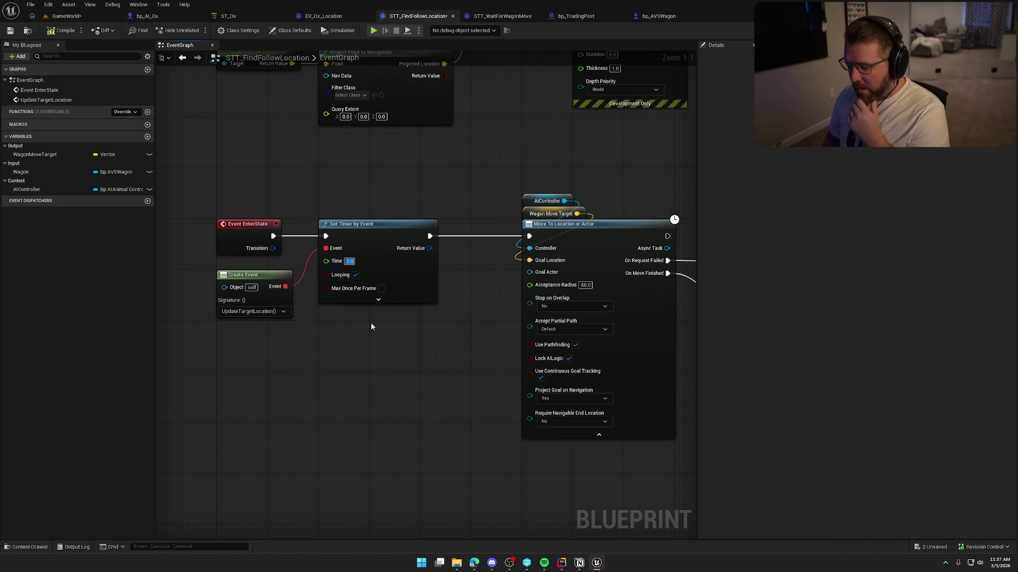
pyautogui.write('0.25')
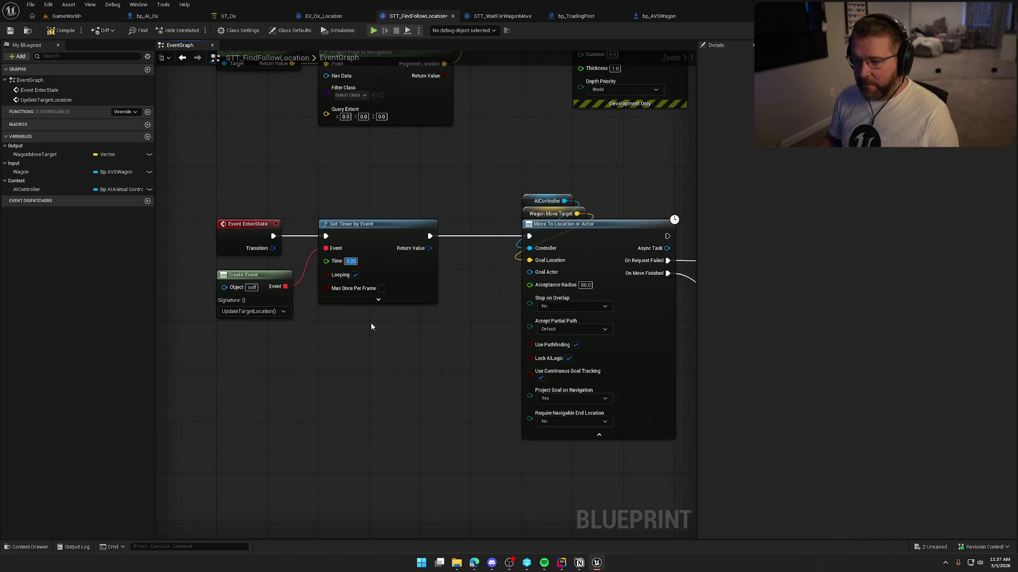
pyautogui.press('Return')
pyautogui.click(378, 300)
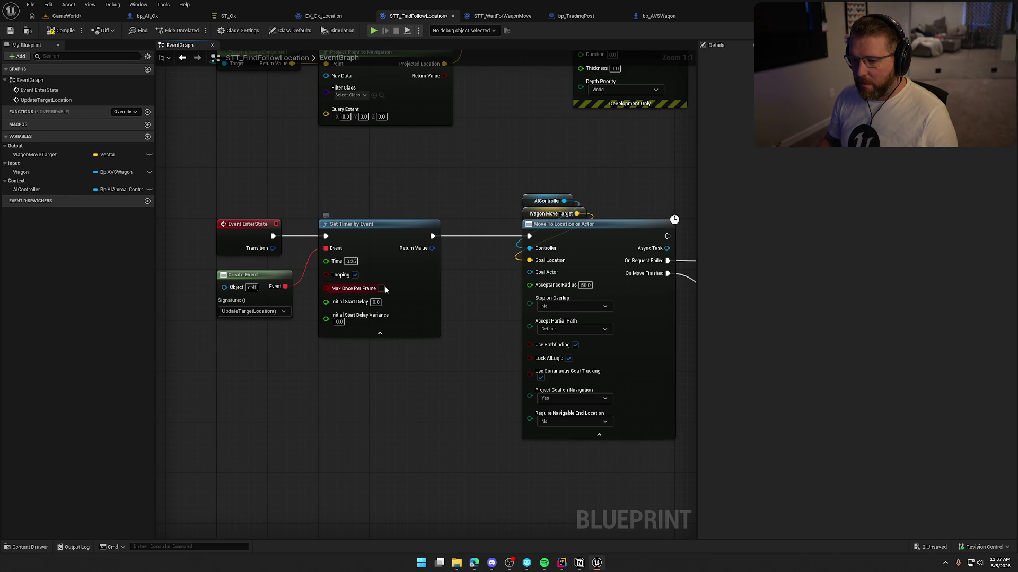
pyautogui.click(382, 289)
pyautogui.moveTo(394, 406)
pyautogui.mouseDown()
pyautogui.moveTo(354, 404)
pyautogui.moveTo(337, 389)
pyautogui.mouseUp()
pyautogui.click(334, 324)
# Move the Move To node group further right
pyautogui.moveTo(448, 217); pyautogui.dragTo(380, 214)
pyautogui.moveTo(382, 177); pyautogui.dragTo(689, 313)
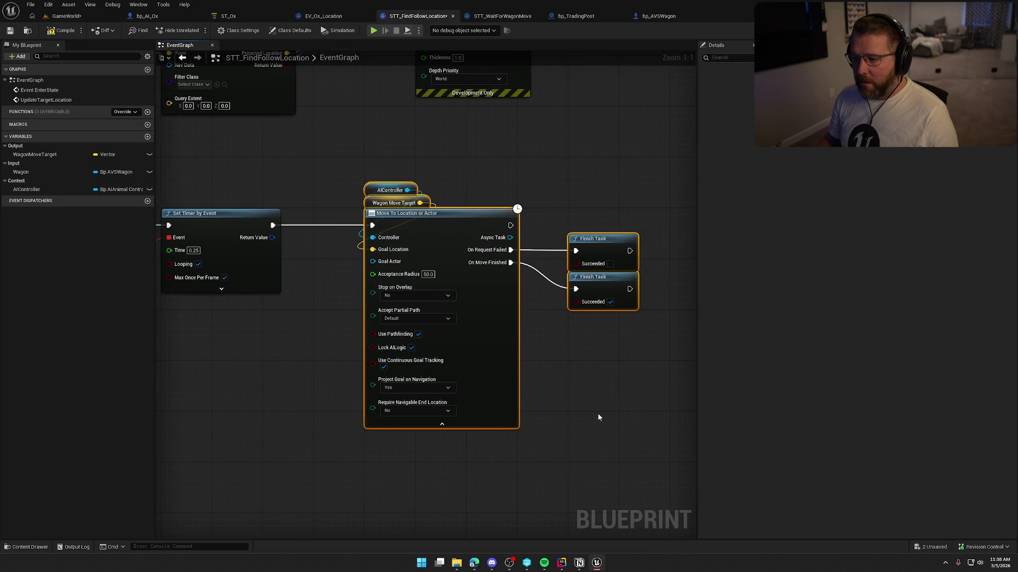
pyautogui.moveTo(440, 240); pyautogui.dragTo(590, 236)
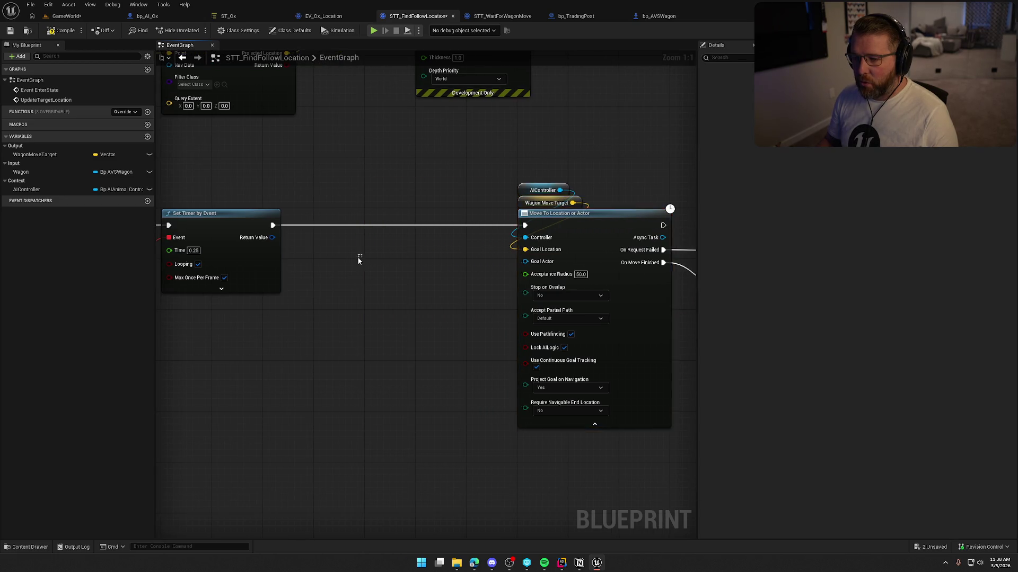
# Promote the timer's Return Value to a new UpdateHandle variable
pyautogui.moveTo(357, 259); pyautogui.dragTo(395, 262)
pyautogui.rightClick(311, 240)
pyautogui.click(348, 267)
pyautogui.write('UpdateHan')
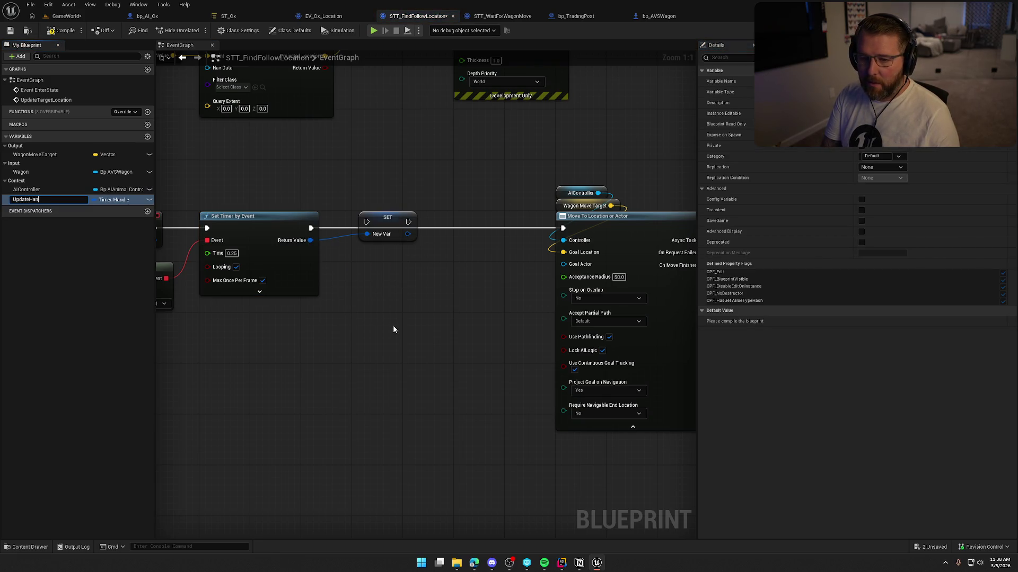
pyautogui.write('dle')
pyautogui.press('Return')
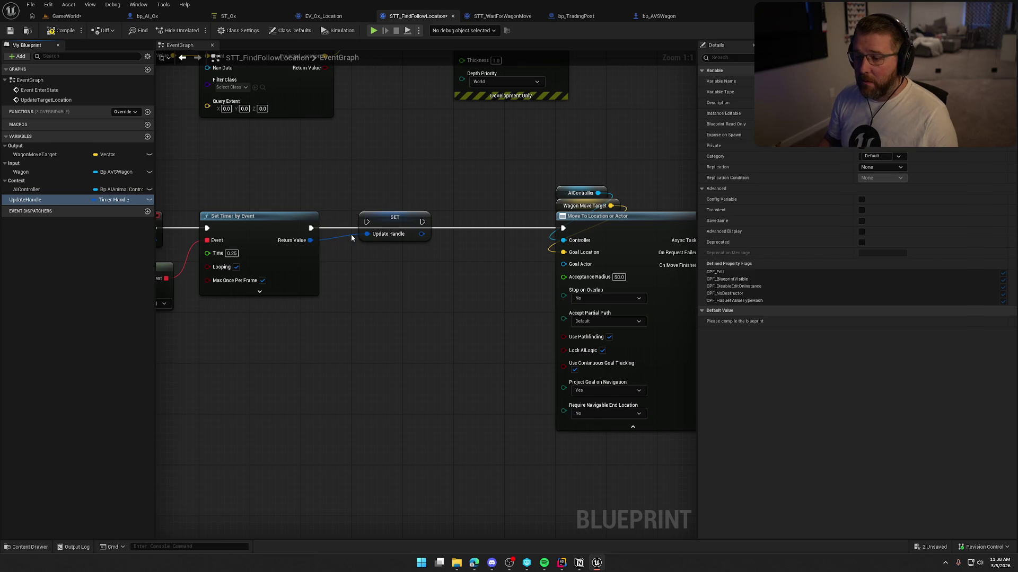
# Chain the timer into the UpdateHandle SET node and SET into Move To Location or Actor
pyautogui.moveTo(311, 228); pyautogui.dragTo(369, 224)
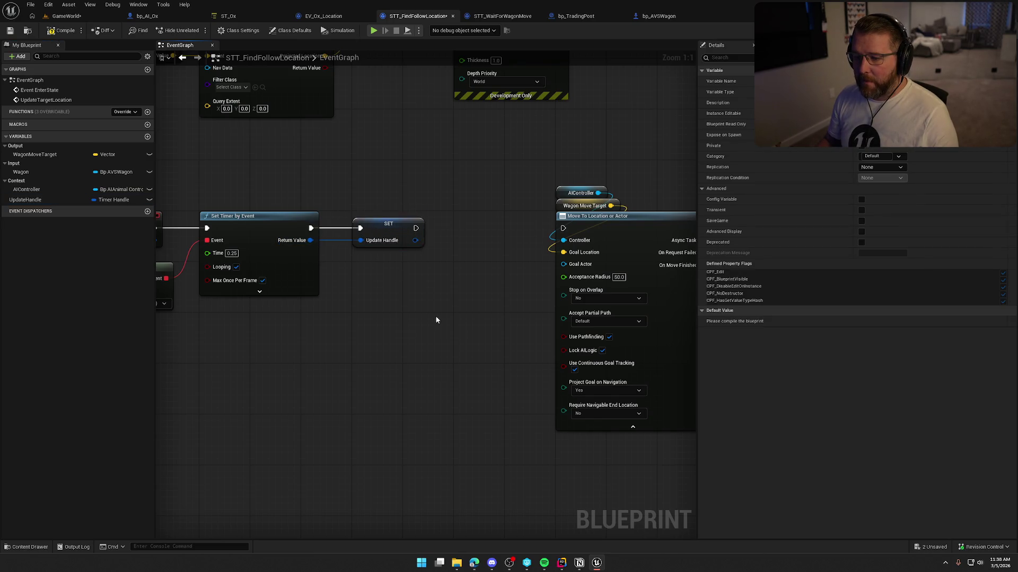
pyautogui.moveTo(435, 315); pyautogui.dragTo(346, 310)
pyautogui.moveTo(327, 223); pyautogui.dragTo(467, 225)
pyautogui.moveTo(373, 159)
pyautogui.mouseDown()
pyautogui.moveTo(689, 435)
pyautogui.moveTo(684, 408)
pyautogui.mouseUp()
pyautogui.moveTo(476, 221); pyautogui.dragTo(411, 215)
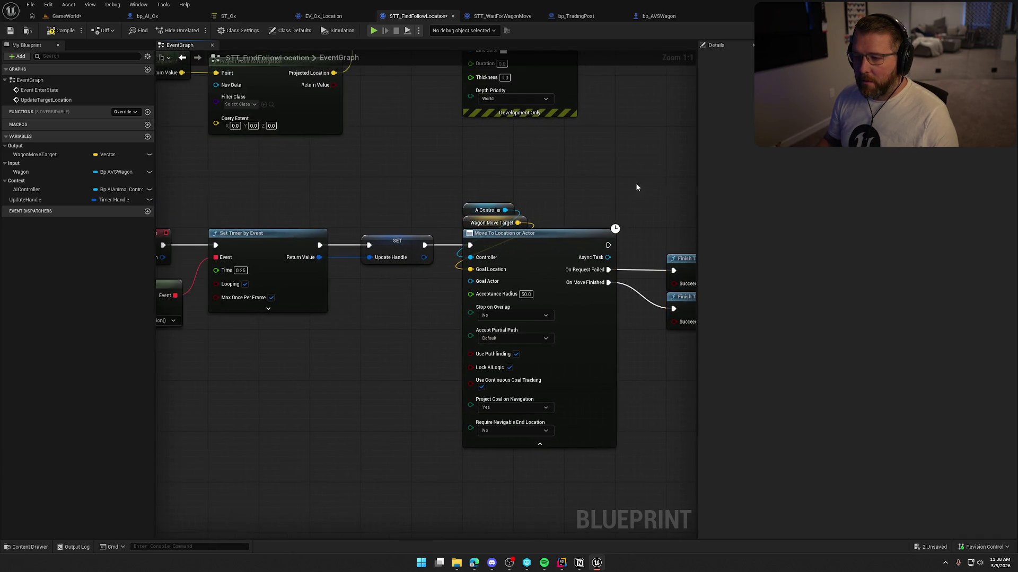
# Expand Set Timer by Event's advanced pins and set Initial Start Delay to -0.25
pyautogui.moveTo(423, 407); pyautogui.dragTo(460, 449)
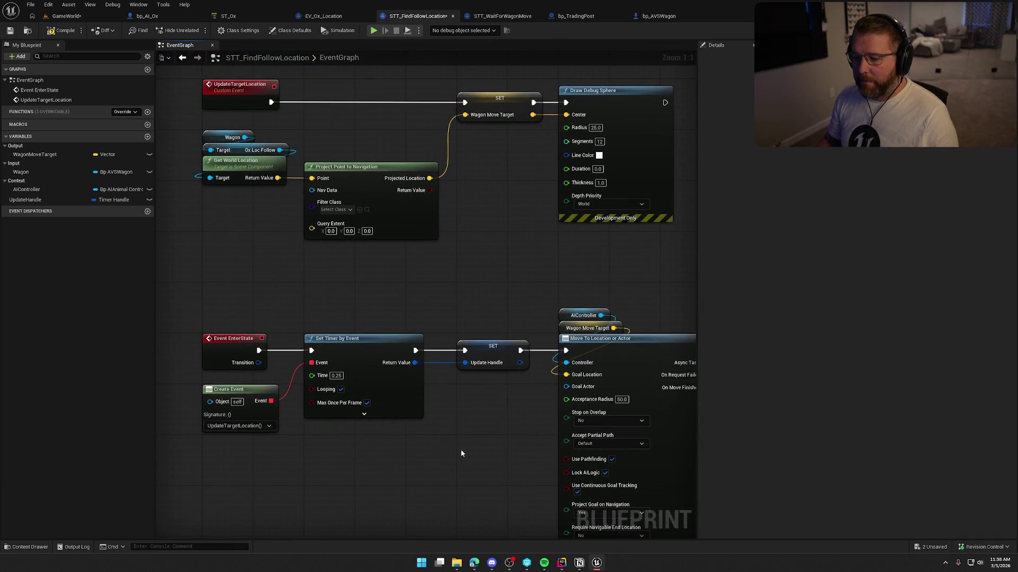
pyautogui.click(364, 414)
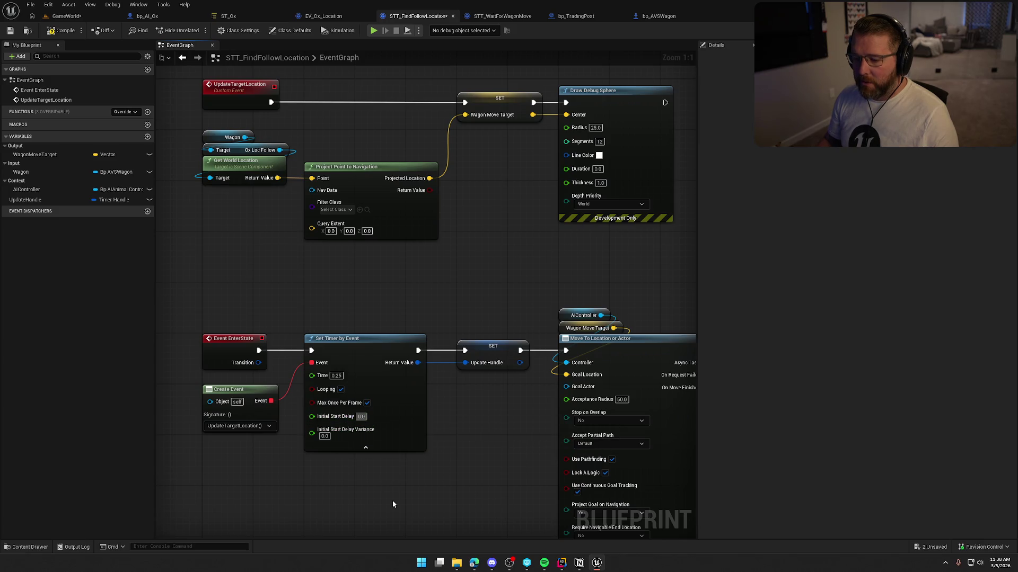
pyautogui.press('BackSpace')
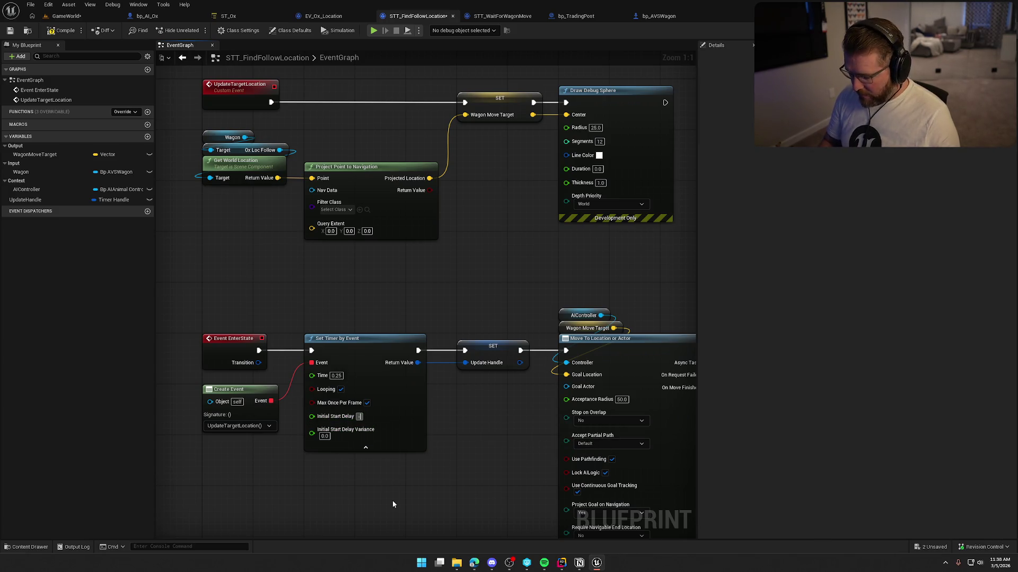
pyautogui.write('-0.25')
# Reset the timer's Initial Start Delay back to 0.0
pyautogui.moveTo(395, 497)
pyautogui.mouseDown()
pyautogui.moveTo(380, 477)
pyautogui.moveTo(311, 452)
pyautogui.moveTo(284, 352)
pyautogui.mouseUp()
pyautogui.moveTo(262, 239); pyautogui.dragTo(422, 239)
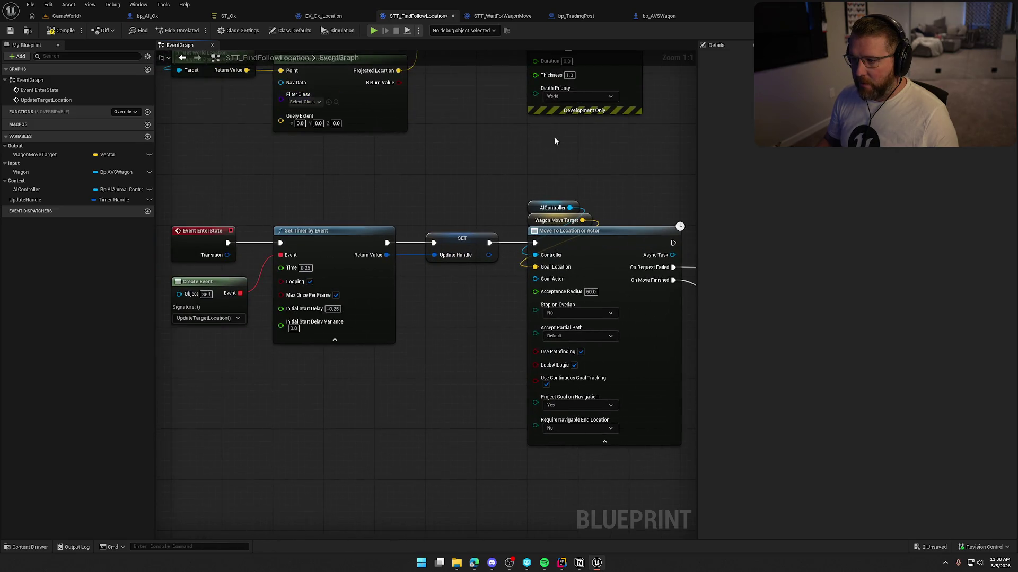
pyautogui.moveTo(375, 51); pyautogui.dragTo(374, 170)
pyautogui.moveTo(432, 268); pyautogui.dragTo(502, 237)
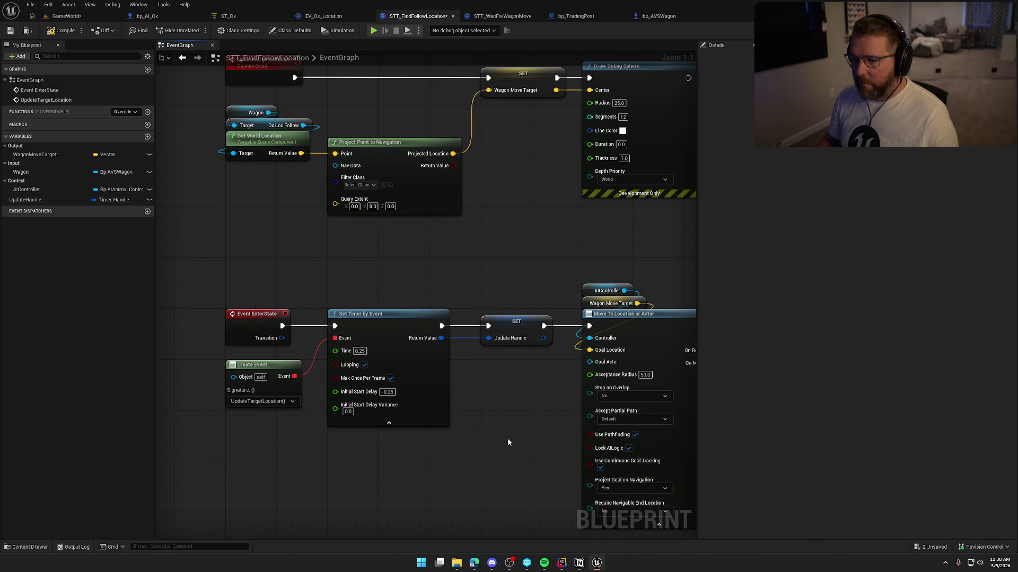
pyautogui.moveTo(508, 437); pyautogui.dragTo(477, 440)
pyautogui.click(358, 395)
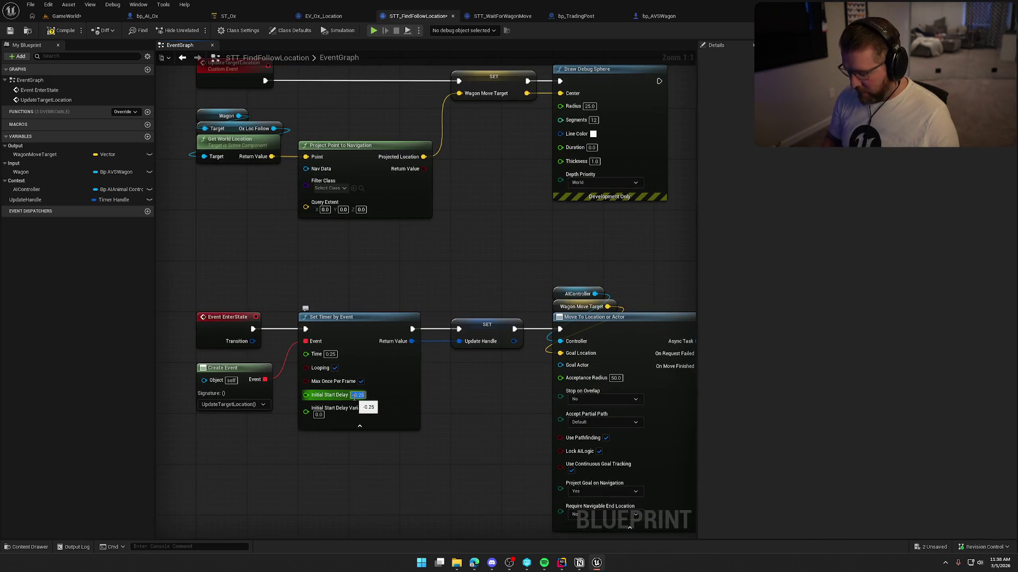
pyautogui.write('0')
pyautogui.press('Return')
# Shift the Move To group further right to make room after the SET node
pyautogui.moveTo(484, 403)
pyautogui.mouseDown()
pyautogui.moveTo(223, 292)
pyautogui.moveTo(215, 239)
pyautogui.mouseUp()
pyautogui.moveTo(535, 117); pyautogui.dragTo(275, 371)
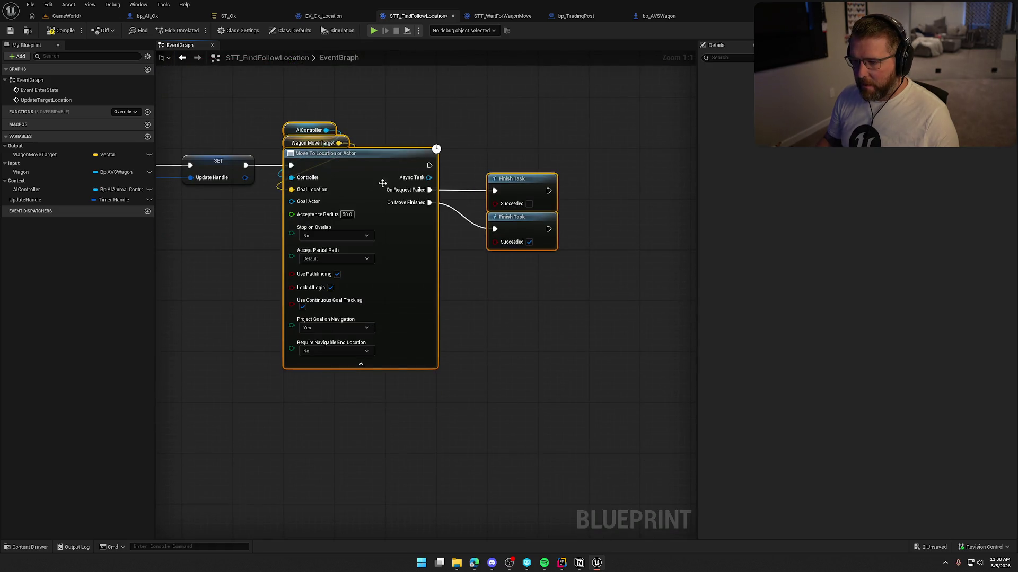
pyautogui.moveTo(368, 164); pyautogui.dragTo(520, 168)
pyautogui.moveTo(392, 235)
pyautogui.mouseDown()
pyautogui.moveTo(448, 313)
pyautogui.moveTo(473, 295)
pyautogui.mouseUp()
pyautogui.moveTo(447, 212)
pyautogui.mouseDown()
pyautogui.moveTo(527, 312)
pyautogui.moveTo(514, 366)
pyautogui.moveTo(522, 370)
pyautogui.mouseUp()
# Insert an Update Target Location call after SET and move both Finish Task nodes nearer Move To
pyautogui.write('update tar')
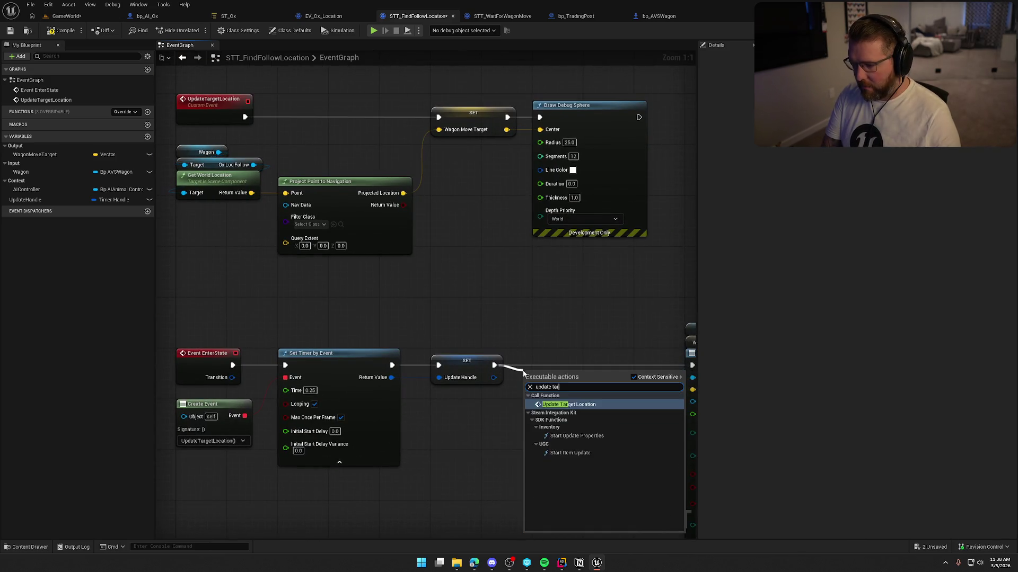
pyautogui.press('Return')
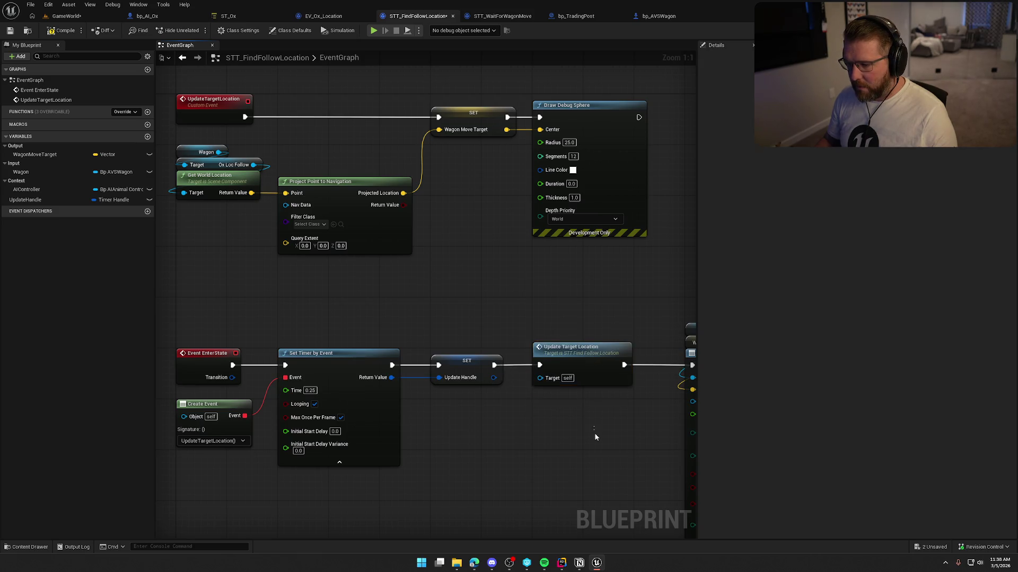
pyautogui.moveTo(594, 437)
pyautogui.mouseDown()
pyautogui.moveTo(371, 393)
pyautogui.moveTo(320, 419)
pyautogui.mouseUp()
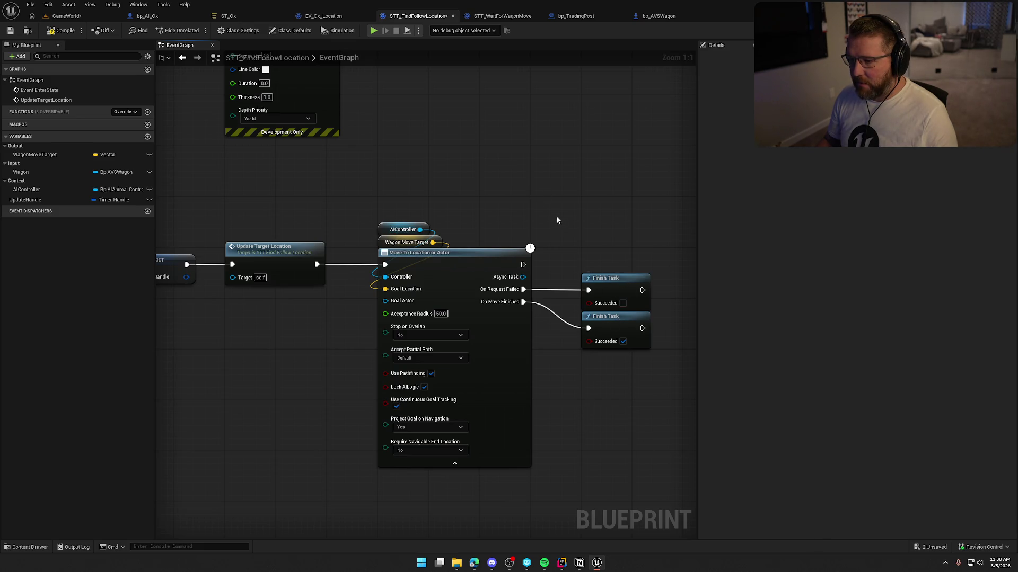
pyautogui.moveTo(555, 215); pyautogui.dragTo(324, 183)
pyautogui.moveTo(339, 228); pyautogui.dragTo(427, 323)
pyautogui.moveTo(403, 259)
pyautogui.mouseDown()
pyautogui.moveTo(544, 259)
pyautogui.moveTo(387, 251)
pyautogui.mouseUp()
pyautogui.click(483, 395)
pyautogui.moveTo(482, 396); pyautogui.dragTo(551, 375)
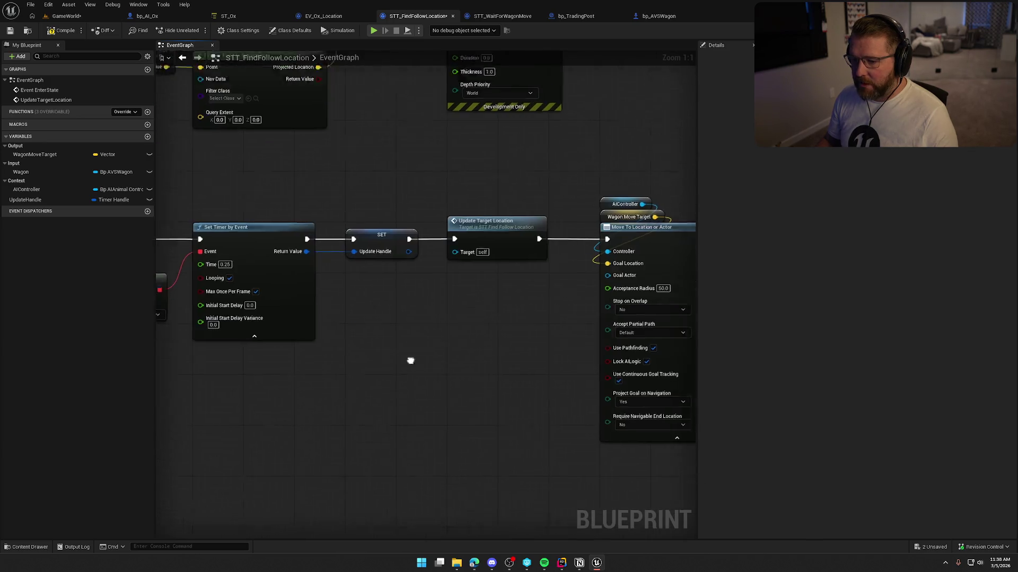
# Place an UpdateHandle getter beside the Move To node
pyautogui.click(386, 227)
pyautogui.moveTo(31, 200)
pyautogui.mouseDown()
pyautogui.moveTo(704, 302)
pyautogui.moveTo(448, 328)
pyautogui.mouseUp()
pyautogui.moveTo(461, 411); pyautogui.dragTo(159, 352)
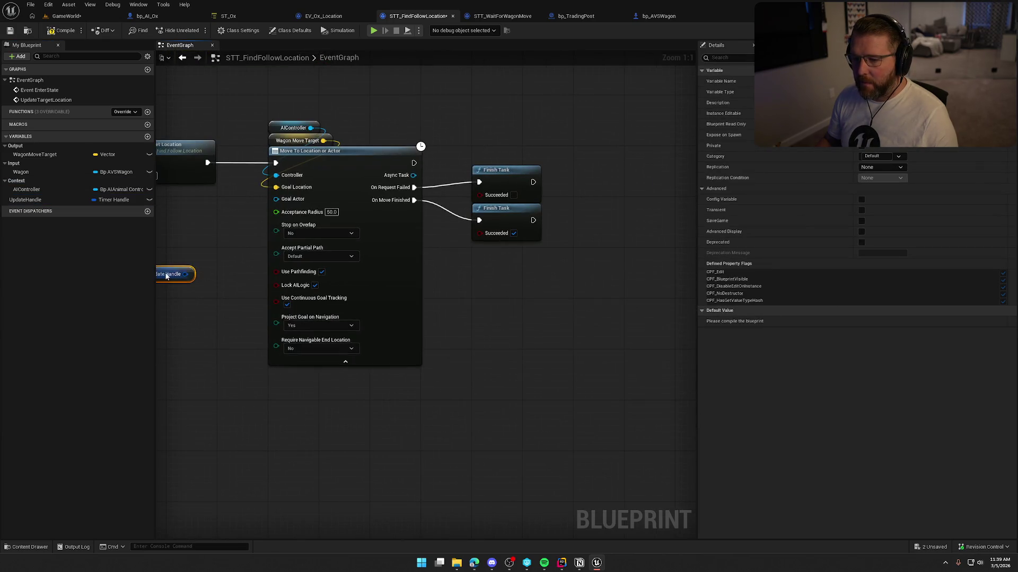
# Add a Clear and Invalidate Timer by Handle node before the On Request Failed Finish Task
pyautogui.moveTo(174, 276)
pyautogui.mouseDown()
pyautogui.moveTo(432, 329)
pyautogui.moveTo(519, 285)
pyautogui.moveTo(503, 260)
pyautogui.mouseUp()
pyautogui.write('clear')
pyautogui.press('Return')
pyautogui.moveTo(457, 181); pyautogui.dragTo(477, 168)
pyautogui.moveTo(466, 216); pyautogui.dragTo(503, 235)
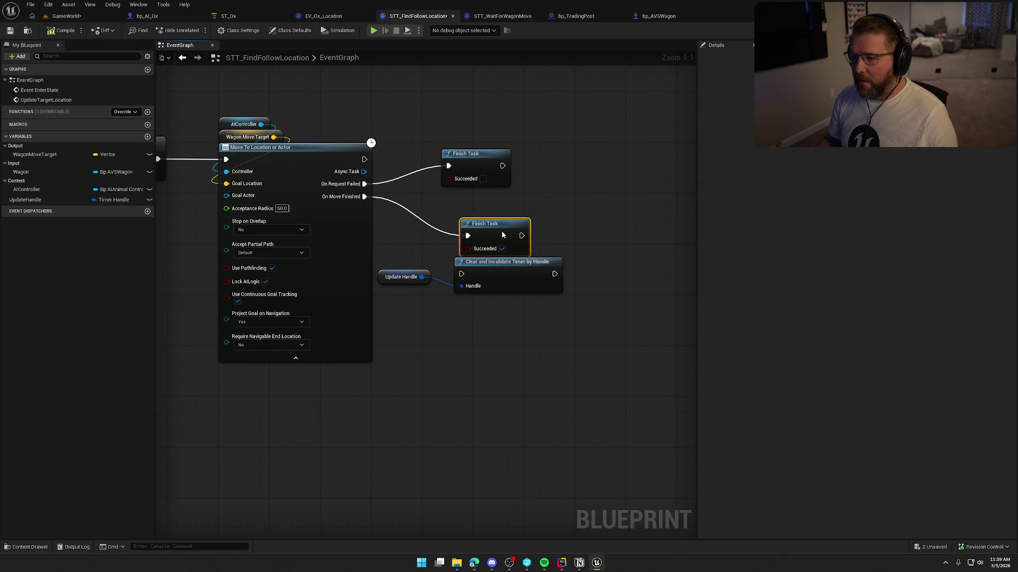
pyautogui.moveTo(463, 271)
pyautogui.mouseDown()
pyautogui.moveTo(365, 184)
pyautogui.moveTo(437, 256)
pyautogui.mouseUp()
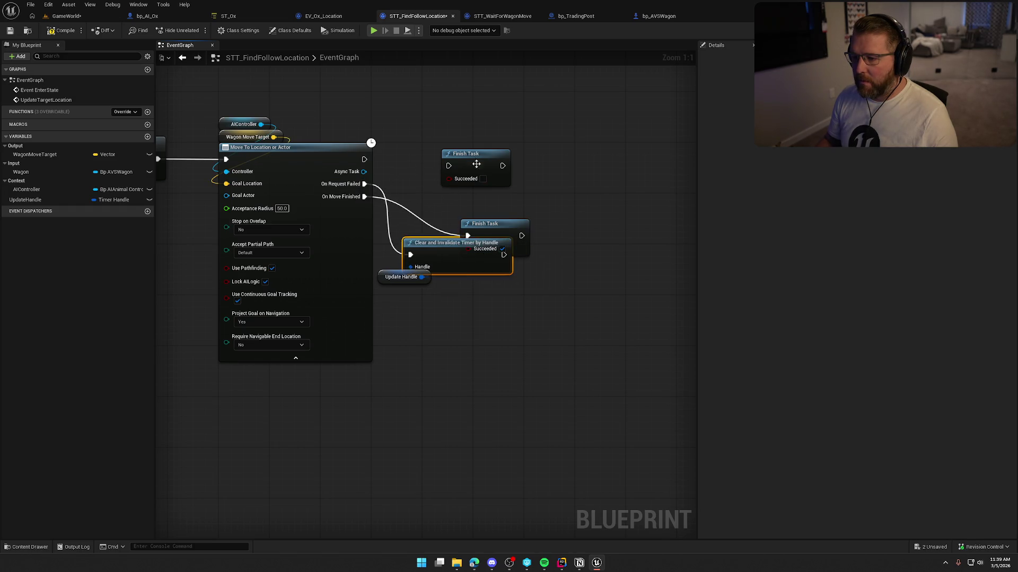
pyautogui.moveTo(472, 177); pyautogui.dragTo(541, 177)
pyautogui.moveTo(442, 263)
pyautogui.mouseDown()
pyautogui.moveTo(462, 182)
pyautogui.moveTo(475, 193)
pyautogui.mouseUp()
pyautogui.moveTo(554, 167)
pyautogui.mouseDown()
pyautogui.moveTo(616, 186)
pyautogui.moveTo(523, 184)
pyautogui.mouseUp()
pyautogui.moveTo(486, 226); pyautogui.dragTo(599, 226)
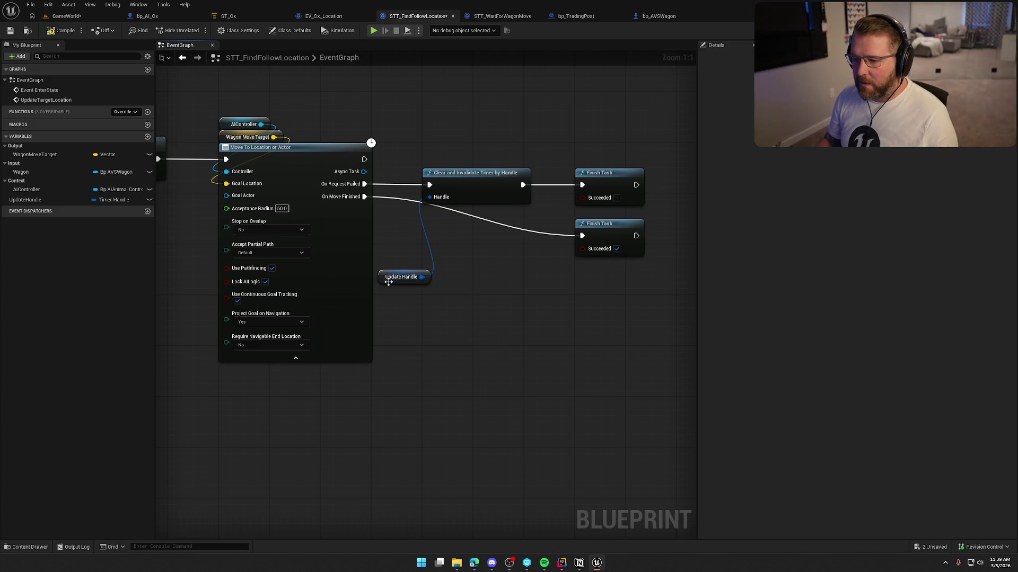
pyautogui.moveTo(385, 282); pyautogui.dragTo(379, 224)
# Duplicate the timer-clearing node and route On Move Finished through it into the lower Finish Task
pyautogui.click(477, 173)
pyautogui.hotkey('ctrl', 'c')
pyautogui.hotkey('ctrl', 'v')
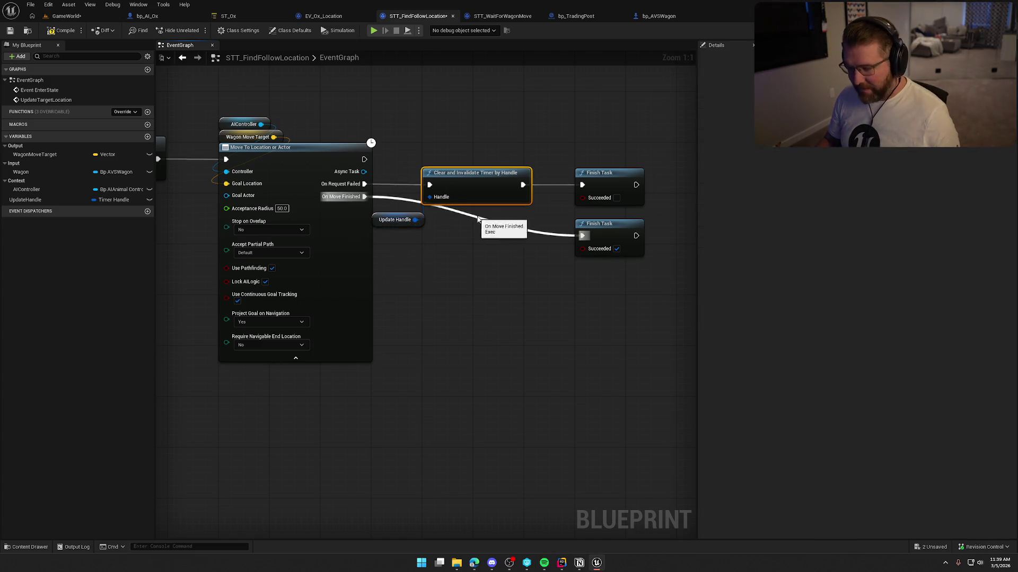
pyautogui.moveTo(482, 229); pyautogui.dragTo(365, 197)
pyautogui.moveTo(480, 229); pyautogui.dragTo(364, 196)
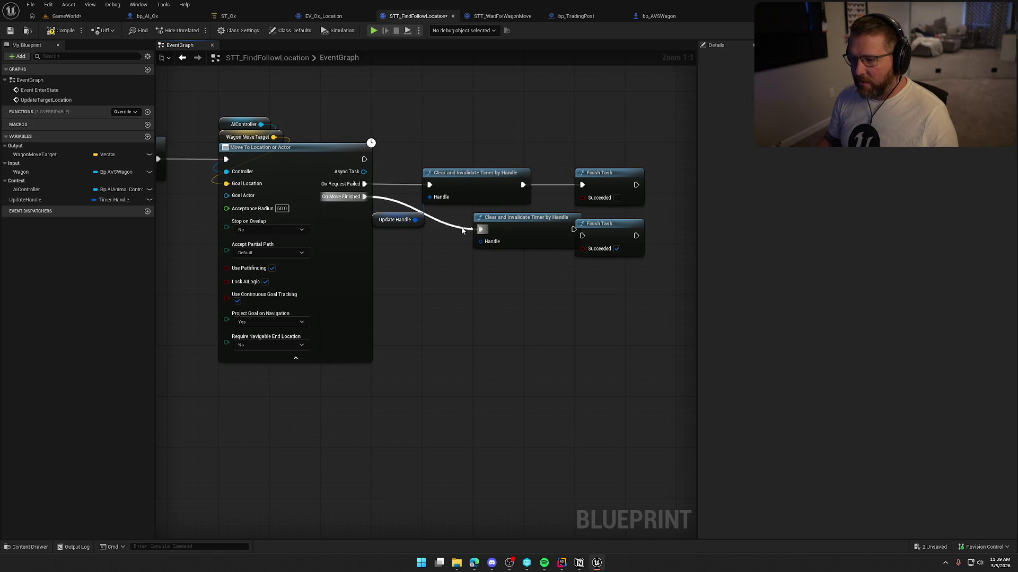
pyautogui.click(466, 177)
pyautogui.moveTo(465, 177); pyautogui.dragTo(510, 177)
pyautogui.moveTo(603, 180); pyautogui.dragTo(653, 181)
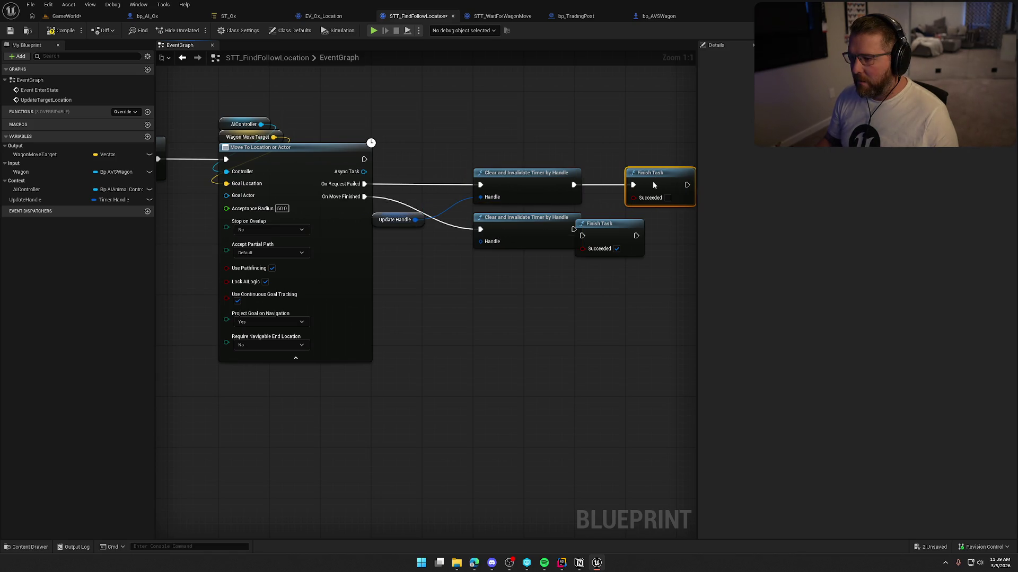
pyautogui.moveTo(618, 234)
pyautogui.mouseDown()
pyautogui.moveTo(667, 232)
pyautogui.moveTo(573, 229)
pyautogui.mouseUp()
pyautogui.moveTo(647, 230); pyautogui.dragTo(562, 214)
# Feed Update Handle into the second node's Handle input, then compile and save the blueprint
pyautogui.moveTo(330, 208)
pyautogui.mouseDown()
pyautogui.moveTo(379, 236)
pyautogui.moveTo(395, 231)
pyautogui.mouseUp()
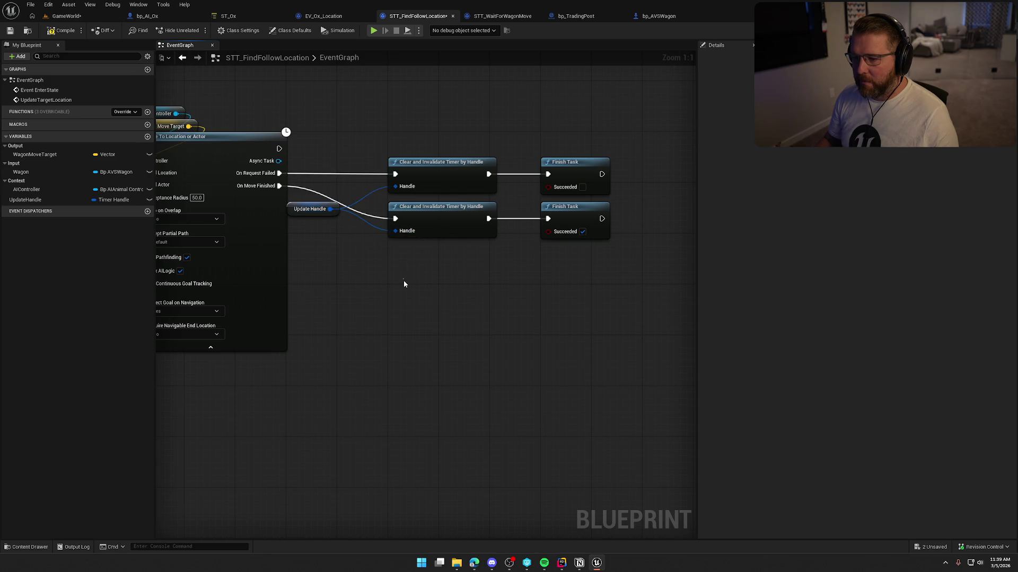
pyautogui.moveTo(332, 230)
pyautogui.mouseDown()
pyautogui.moveTo(380, 235)
pyautogui.moveTo(356, 214)
pyautogui.mouseUp()
pyautogui.click(374, 259)
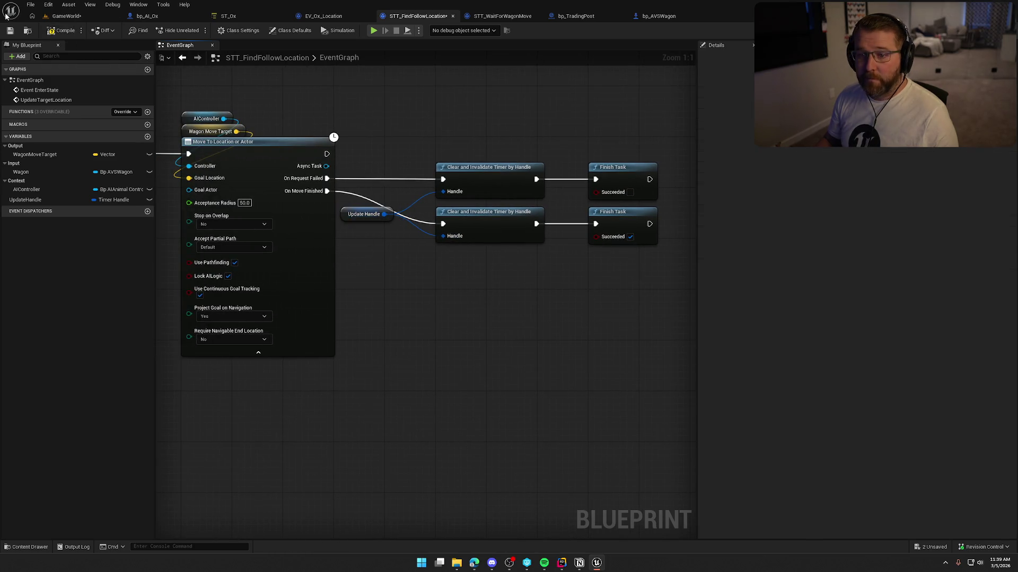
pyautogui.click(63, 30)
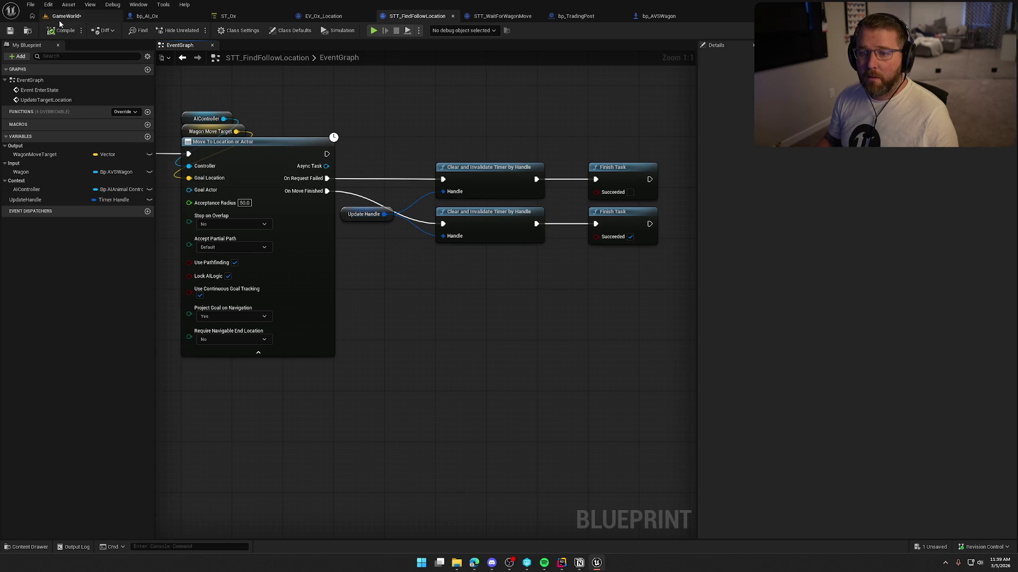
pyautogui.moveTo(363, 113); pyautogui.dragTo(615, 135)
# Switch to the GameWorld level and start Play-in-Editor
pyautogui.scroll(-2, 517, 448)
pyautogui.moveTo(517, 448); pyautogui.dragTo(483, 396)
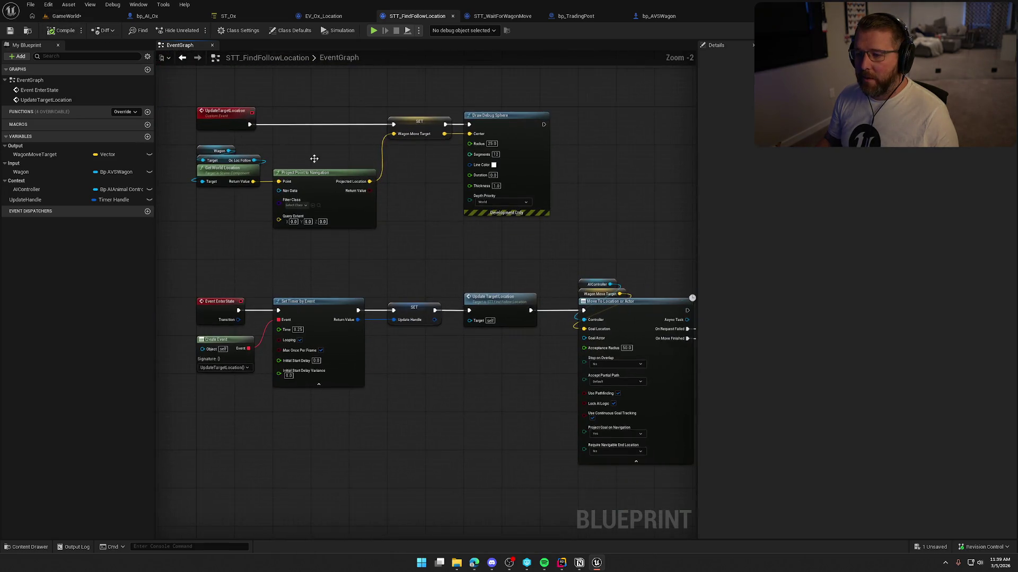
pyautogui.moveTo(204, 92); pyautogui.dragTo(394, 206)
pyautogui.click(67, 16)
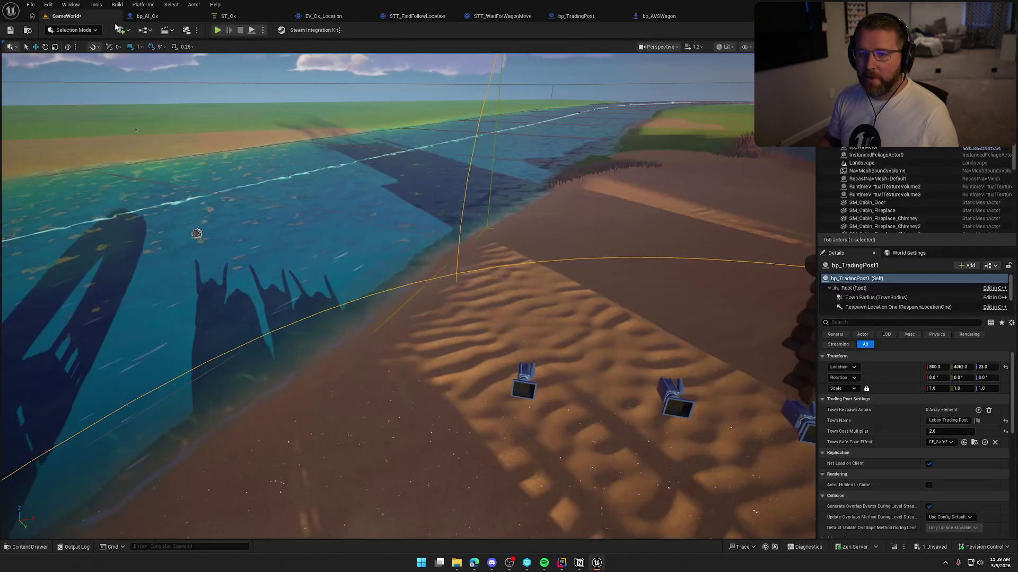
pyautogui.click(217, 30)
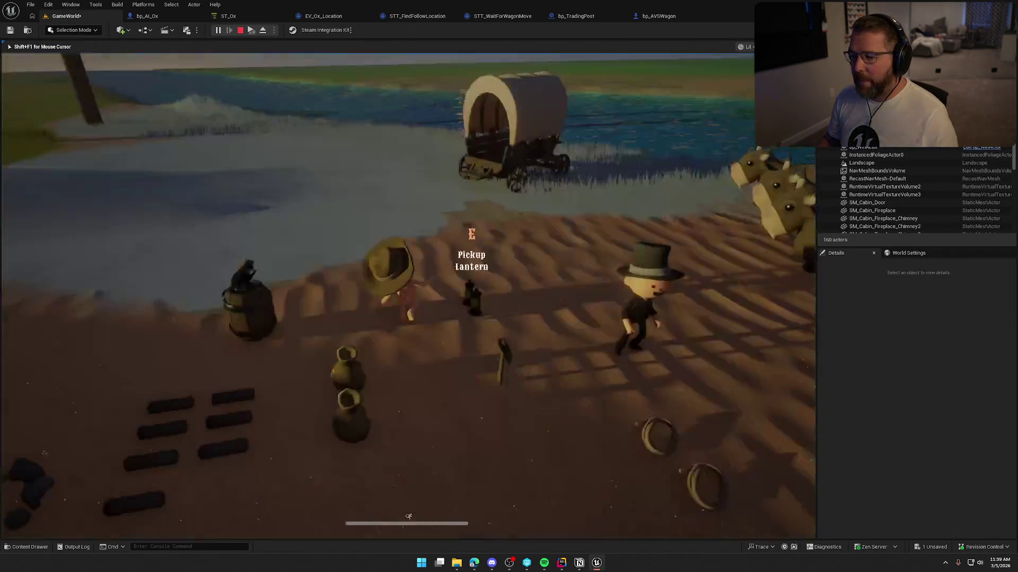
# Walk between the oxen and wagon, buy an ox and watch it follow, then stop playing
pyautogui.press('w')
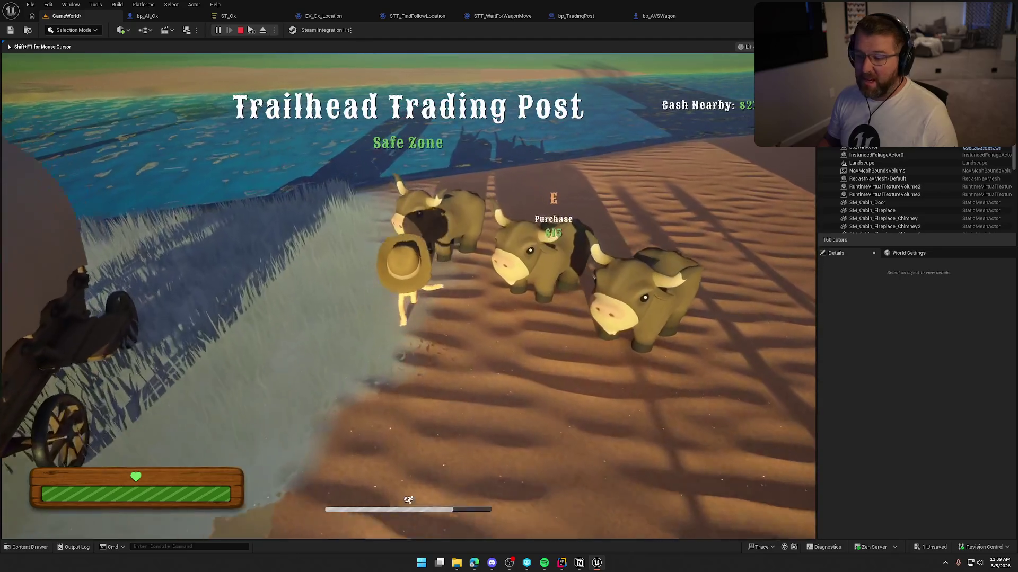
pyautogui.press('w')
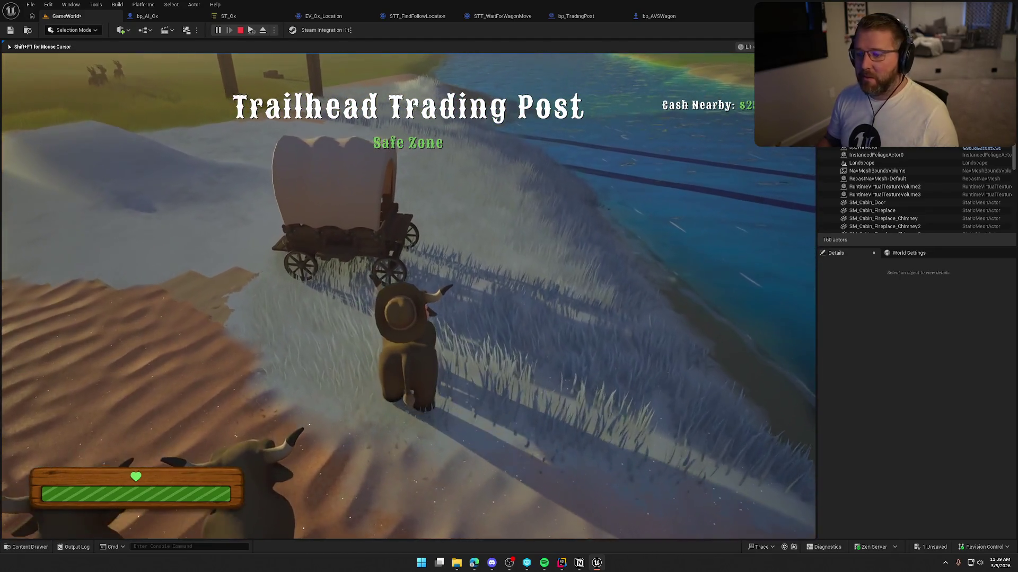
pyautogui.press('w')
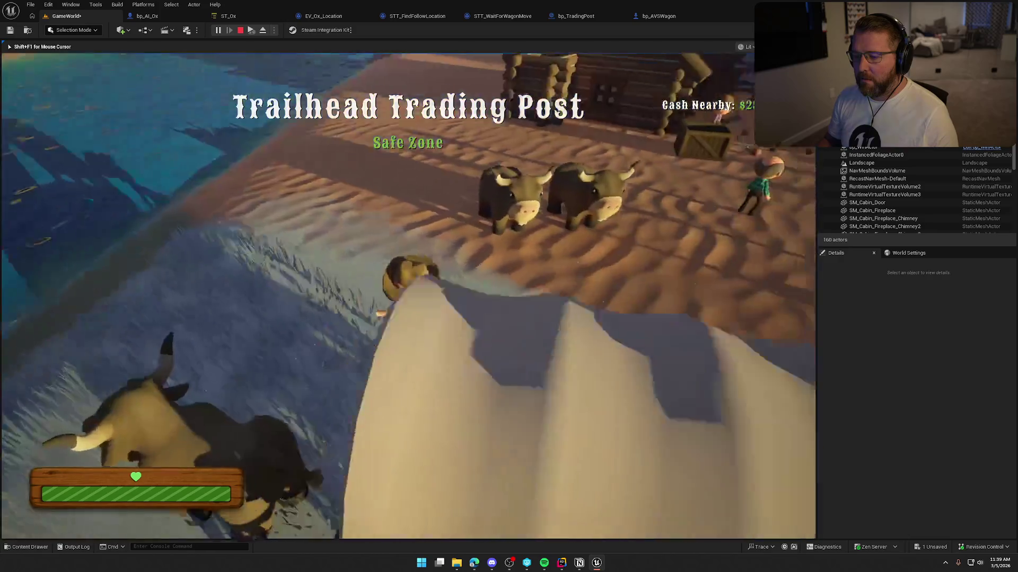
pyautogui.press('w')
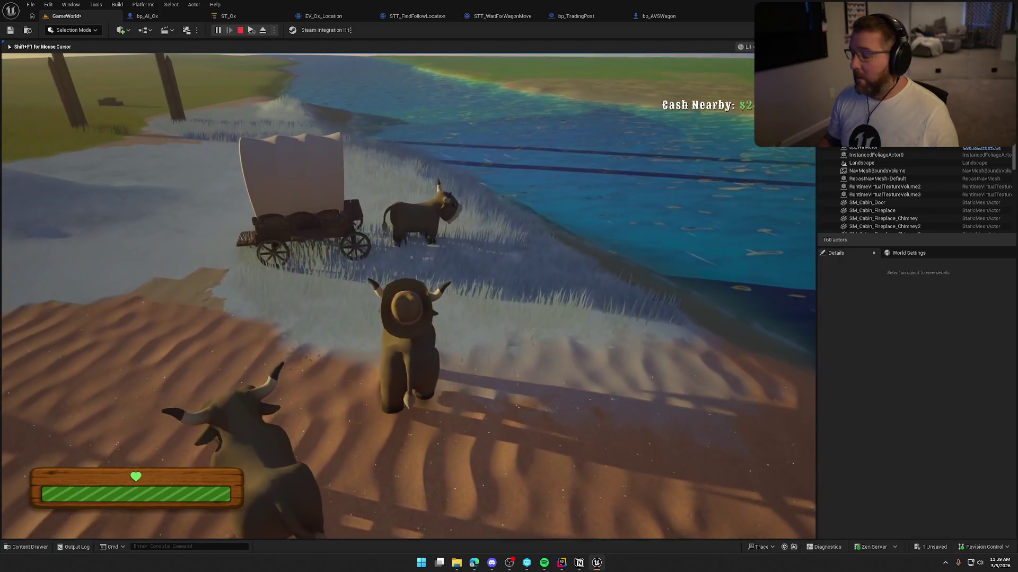
pyautogui.press('w')
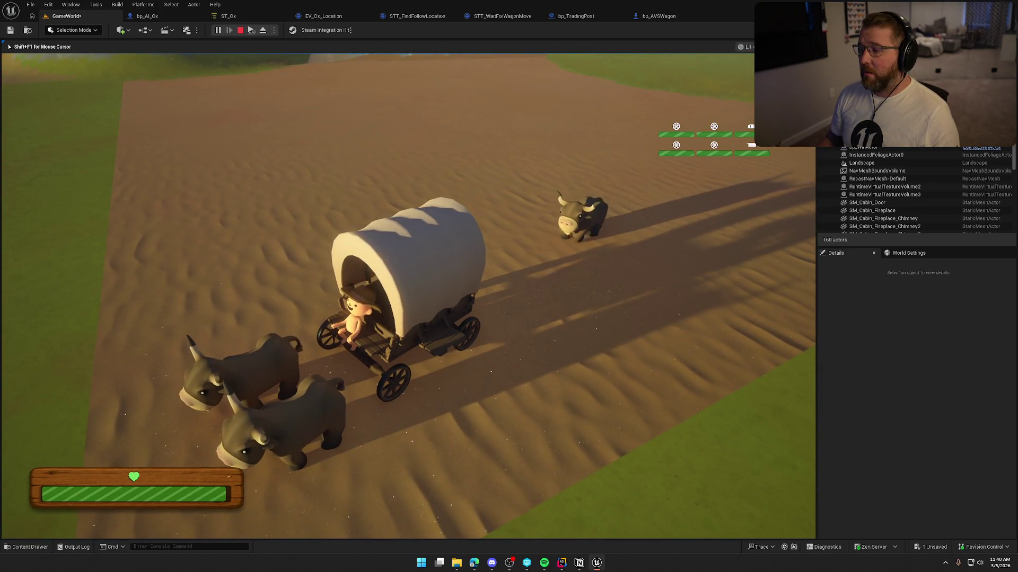
pyautogui.press('Escape')
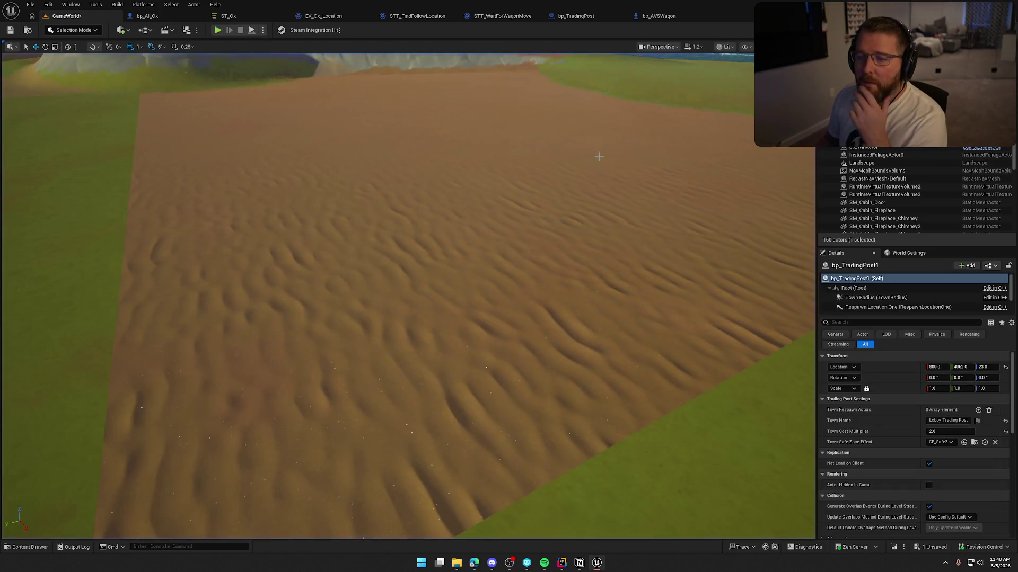
# Back in STT_FindFollowLocation, pan to the Clear Timer and Finish Task nodes and nudge the Update Handle getter
pyautogui.click(502, 16)
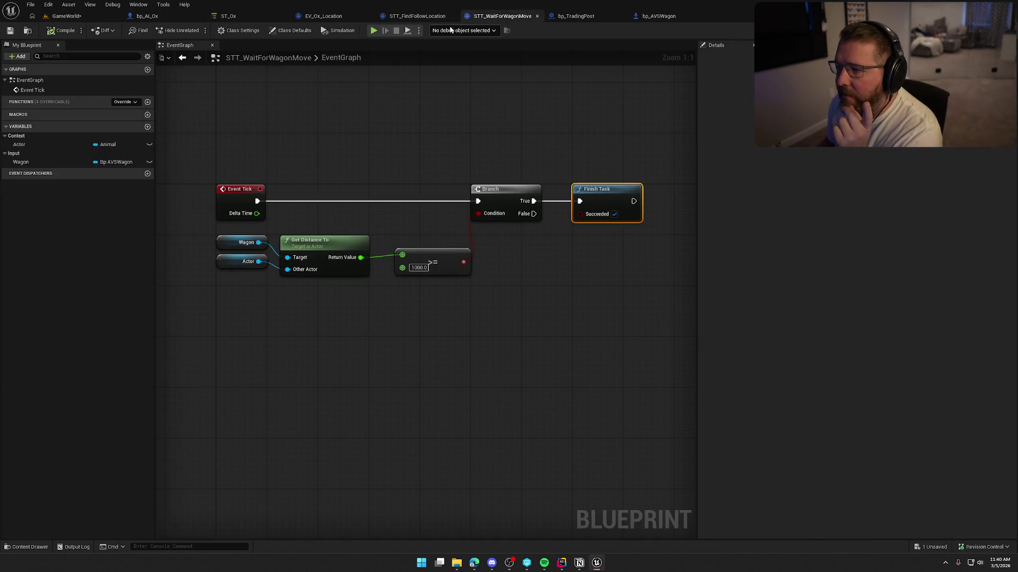
pyautogui.click(418, 16)
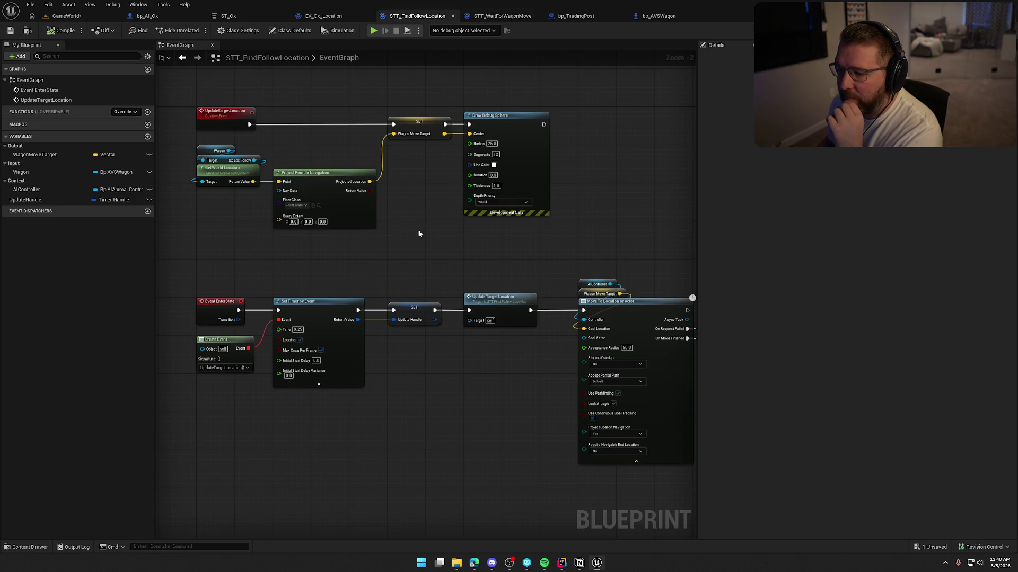
pyautogui.scroll(-3, 454, 290)
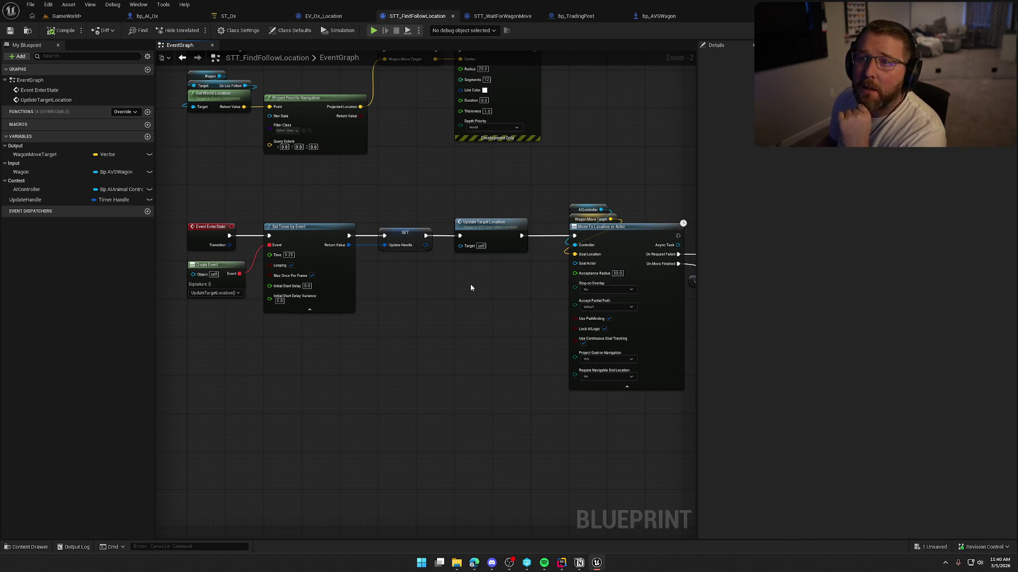
pyautogui.moveTo(489, 291); pyautogui.dragTo(320, 265)
pyautogui.moveTo(477, 275)
pyautogui.mouseDown()
pyautogui.moveTo(328, 265)
pyautogui.moveTo(451, 183)
pyautogui.moveTo(402, 239)
pyautogui.mouseUp()
pyautogui.click(481, 319)
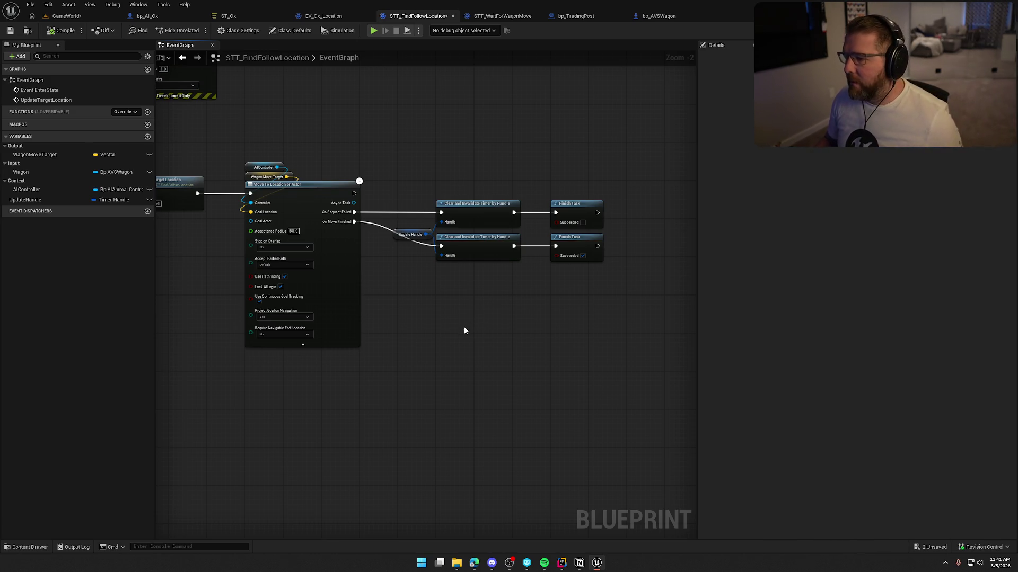
pyautogui.moveTo(465, 331); pyautogui.dragTo(586, 305)
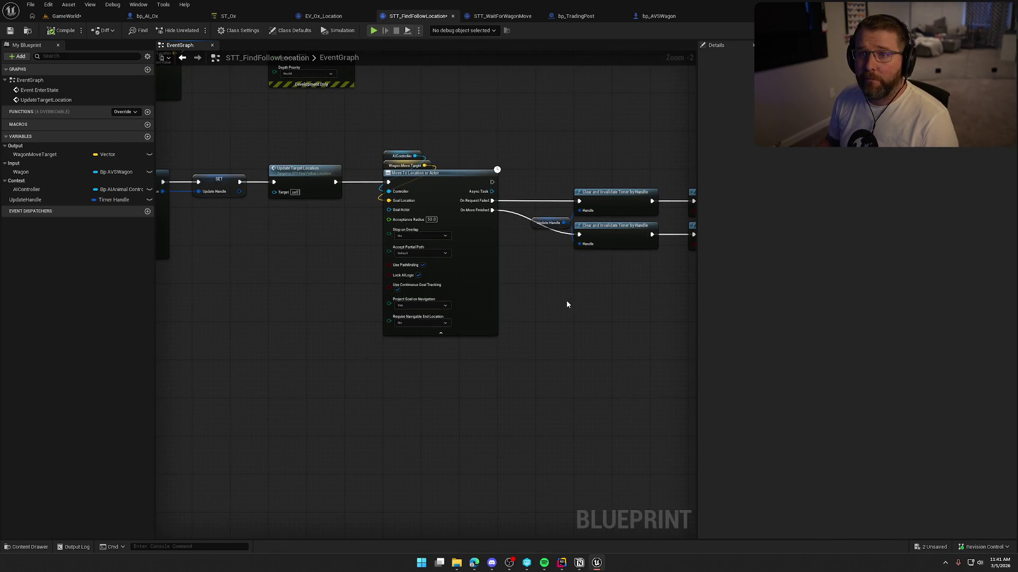
# Pan and zoom the EventGraph across the Move To, SET, Clear Timer and Finish Task nodes
pyautogui.moveTo(552, 294); pyautogui.dragTo(592, 279)
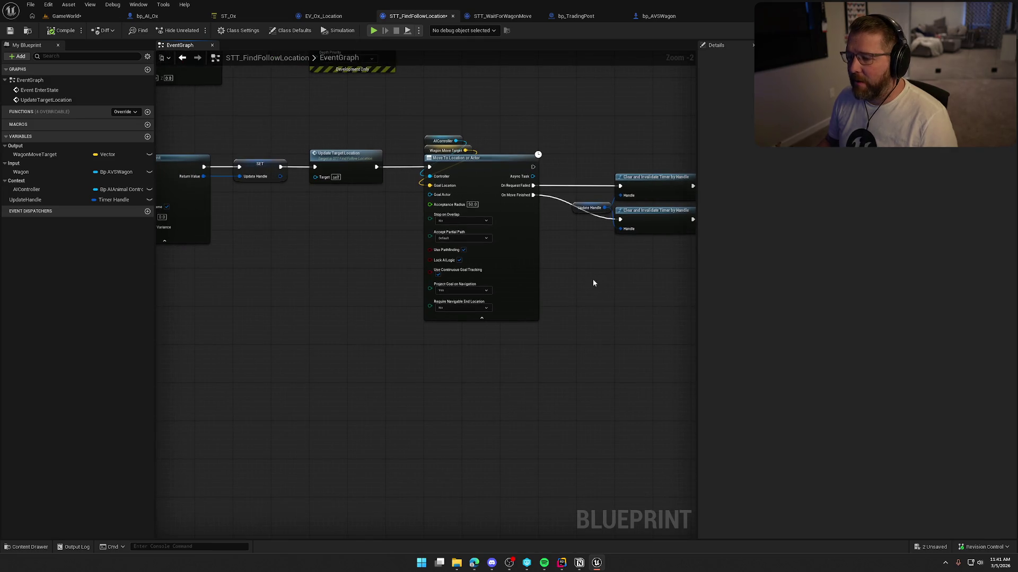
pyautogui.scroll(3, 593, 279)
pyautogui.moveTo(490, 259)
pyautogui.mouseDown()
pyautogui.moveTo(534, 322)
pyautogui.moveTo(518, 324)
pyautogui.mouseUp()
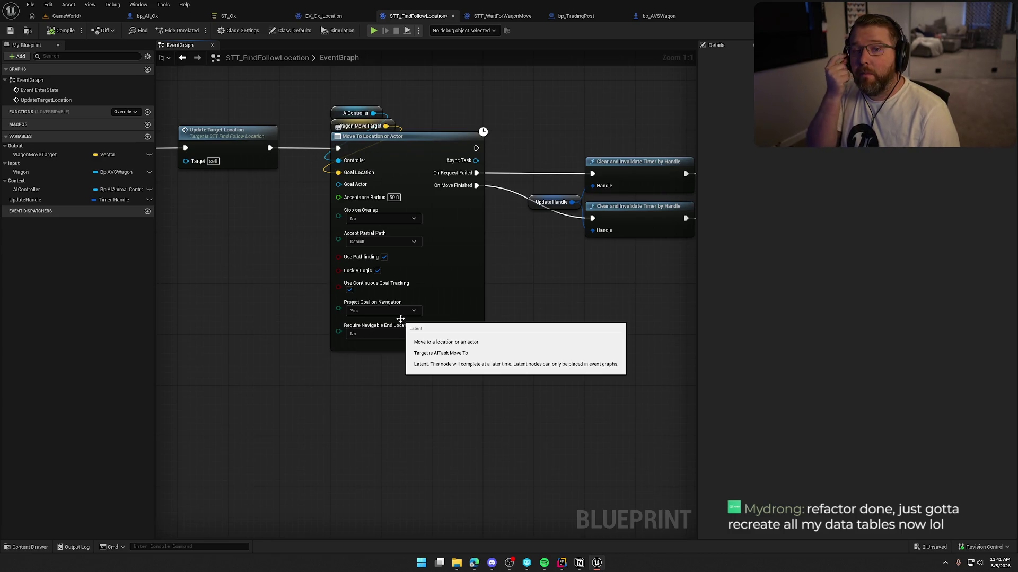
pyautogui.moveTo(400, 315); pyautogui.dragTo(460, 321)
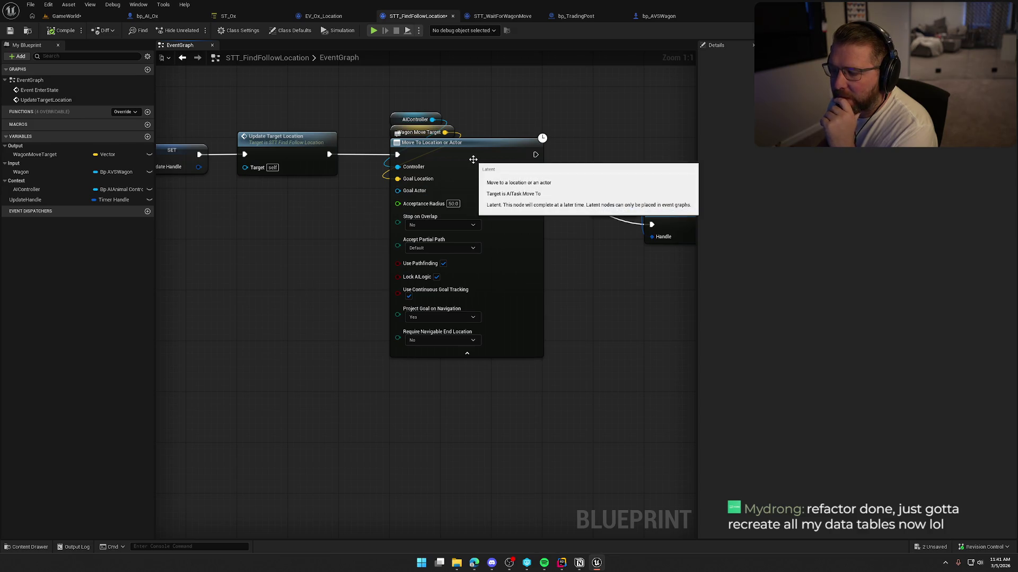
pyautogui.moveTo(573, 301)
pyautogui.mouseDown()
pyautogui.moveTo(305, 303)
pyautogui.moveTo(682, 352)
pyautogui.moveTo(597, 352)
pyautogui.moveTo(591, 473)
pyautogui.moveTo(457, 468)
pyautogui.mouseUp()
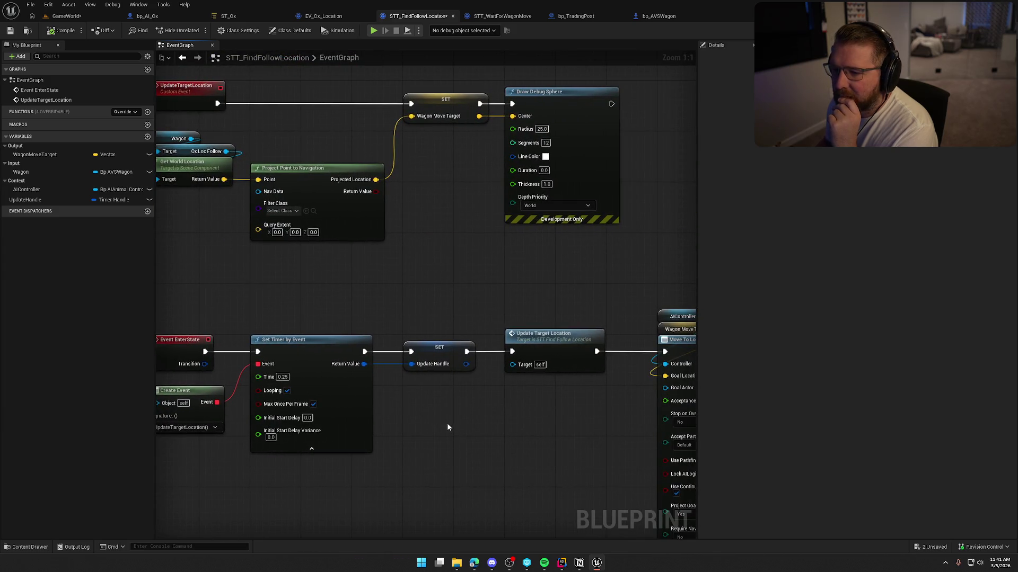
pyautogui.moveTo(447, 423)
pyautogui.mouseDown()
pyautogui.moveTo(498, 288)
pyautogui.moveTo(422, 298)
pyautogui.moveTo(422, 252)
pyautogui.mouseUp()
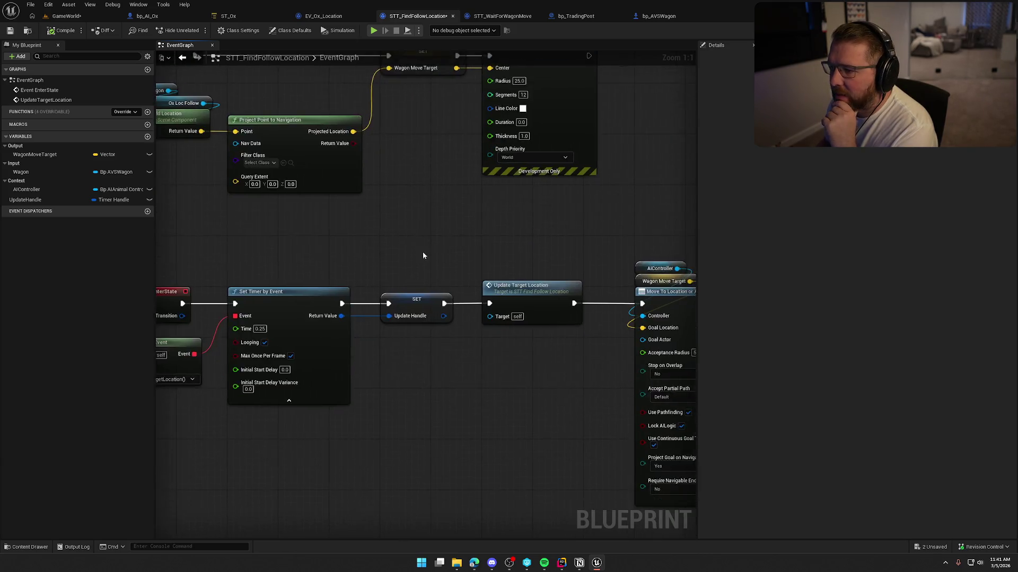
pyautogui.scroll(-1, 422, 252)
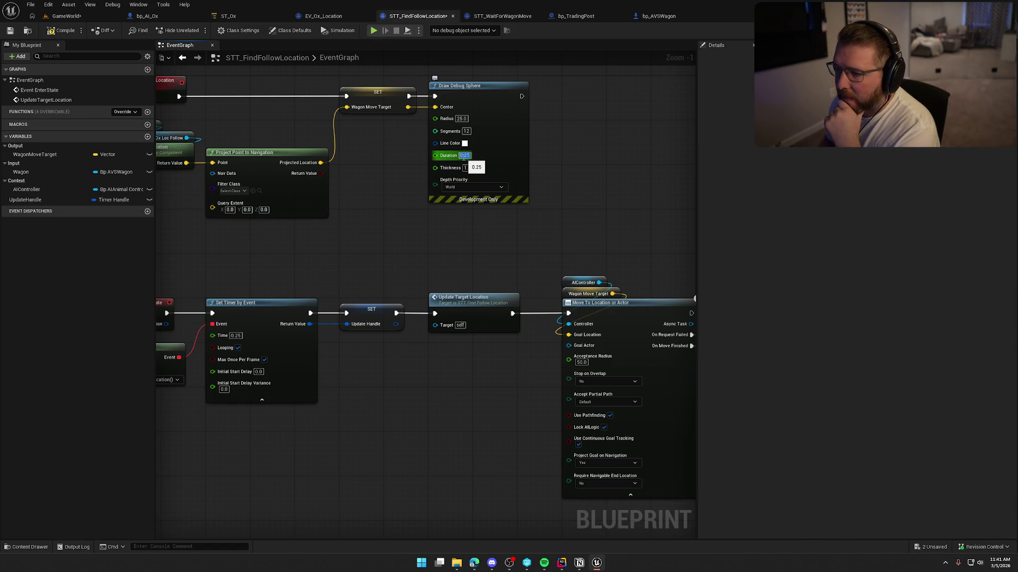
# Commit debug sphere Duration 0.25, untick Lock AILogic, and set Move To's Accept Partial Path to Yes
pyautogui.click(432, 251)
pyautogui.moveTo(382, 424)
pyautogui.mouseDown()
pyautogui.moveTo(463, 371)
pyautogui.moveTo(514, 356)
pyautogui.moveTo(244, 341)
pyautogui.moveTo(198, 317)
pyautogui.mouseUp()
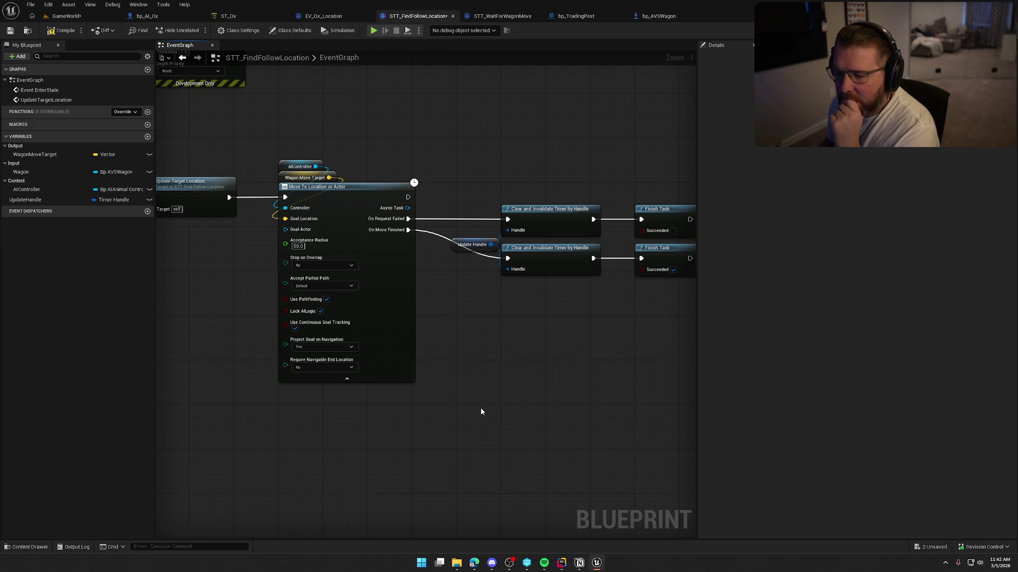
pyautogui.click(320, 311)
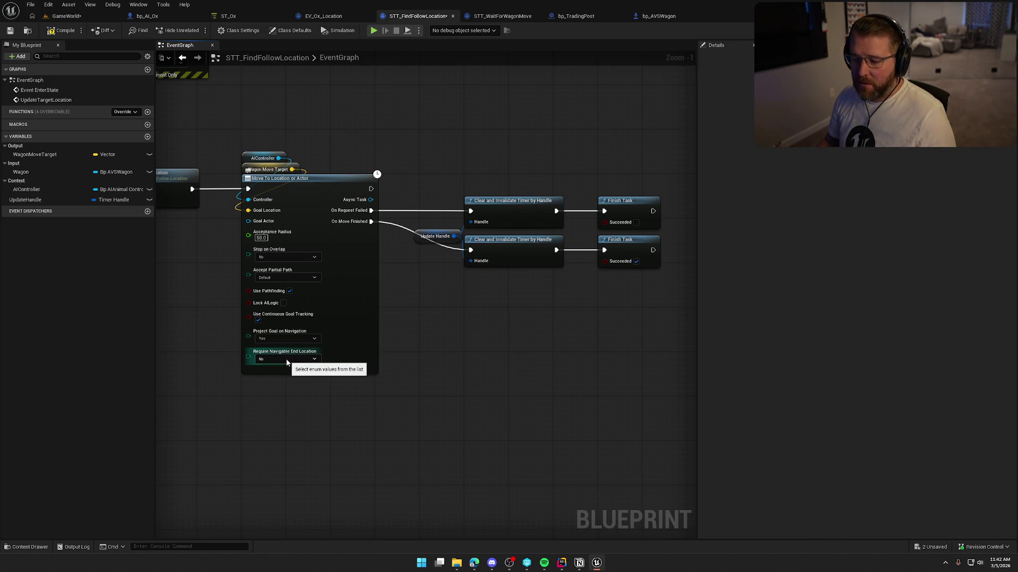
pyautogui.click(274, 278)
pyautogui.click(263, 296)
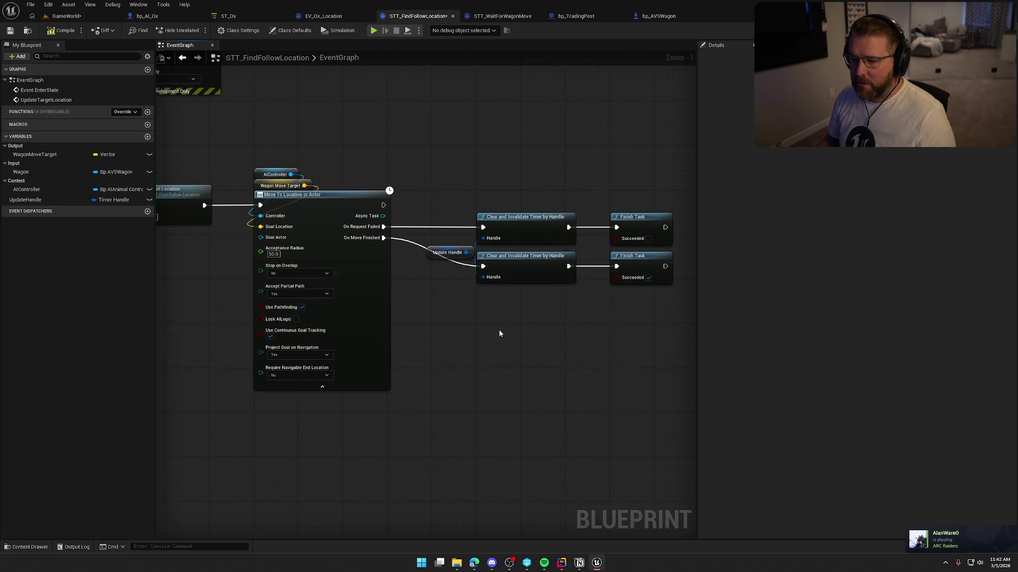
# Compile the task blueprint and start a playtest of the GameWorld level
pyautogui.click(60, 34)
pyautogui.click(67, 16)
pyautogui.click(218, 31)
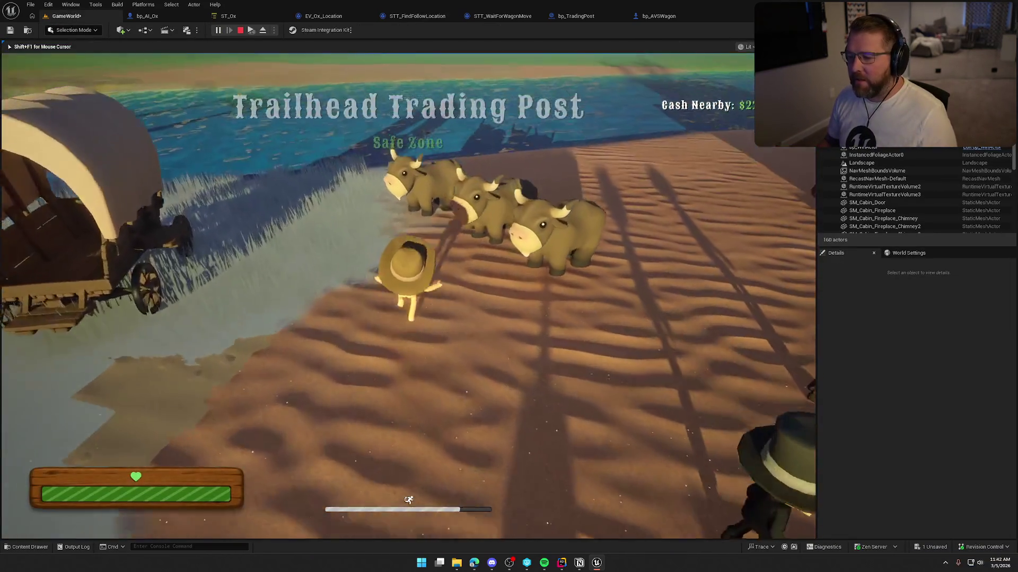
# Walk across the sand to the wagon and oxen, ride the wagon with E while they follow, then stop
pyautogui.press('w')
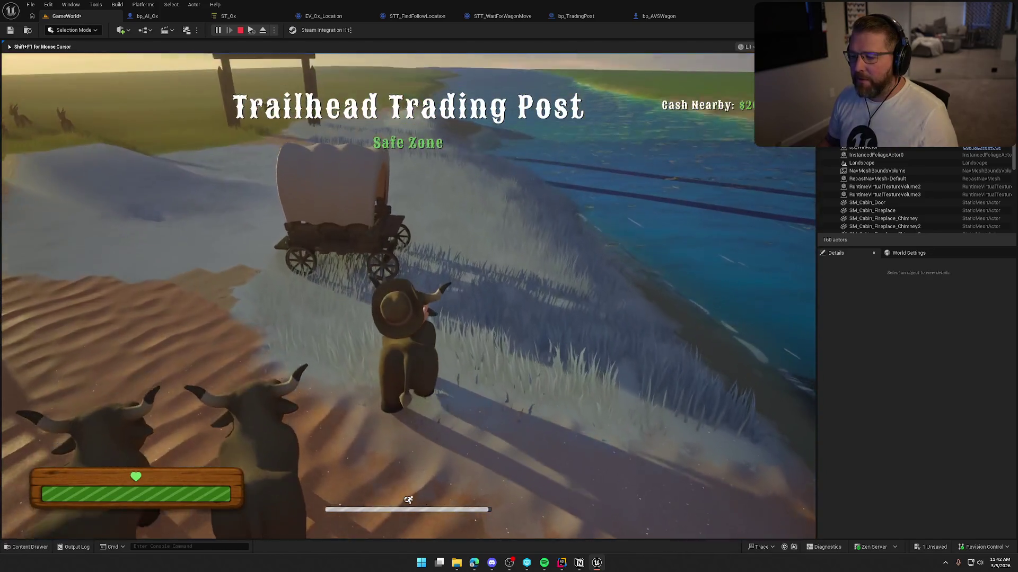
pyautogui.press('w')
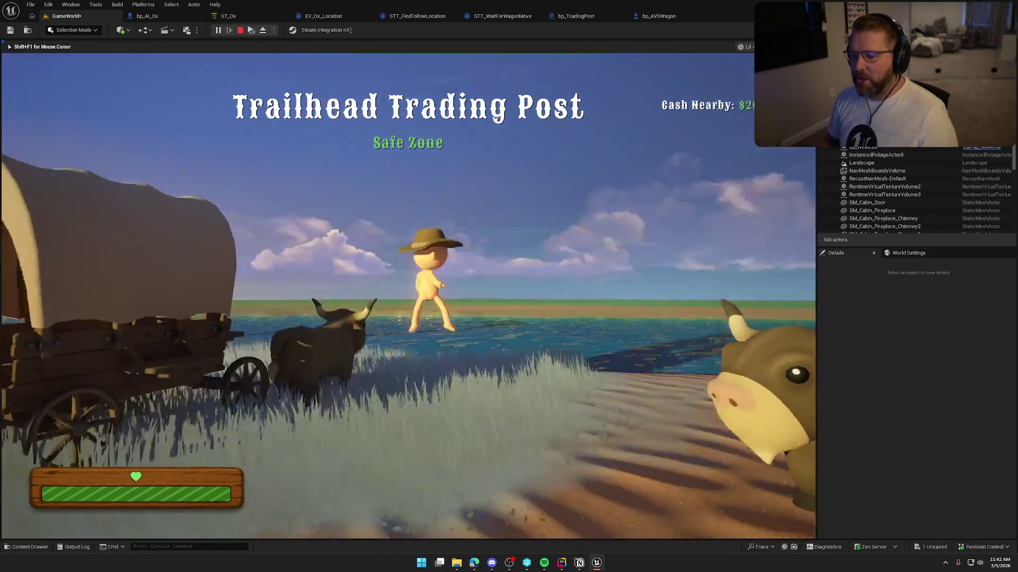
pyautogui.press('w')
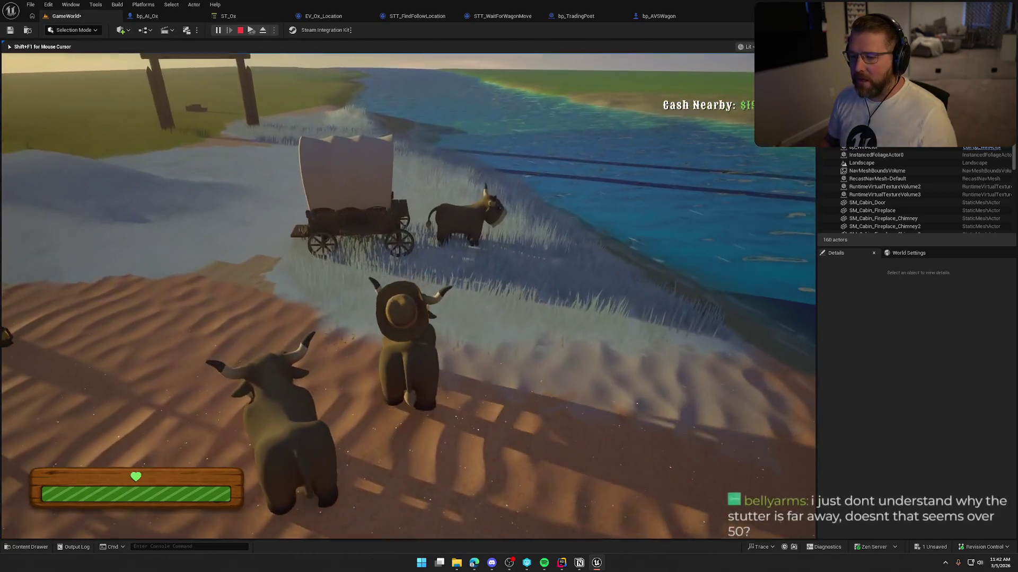
pyautogui.press('w')
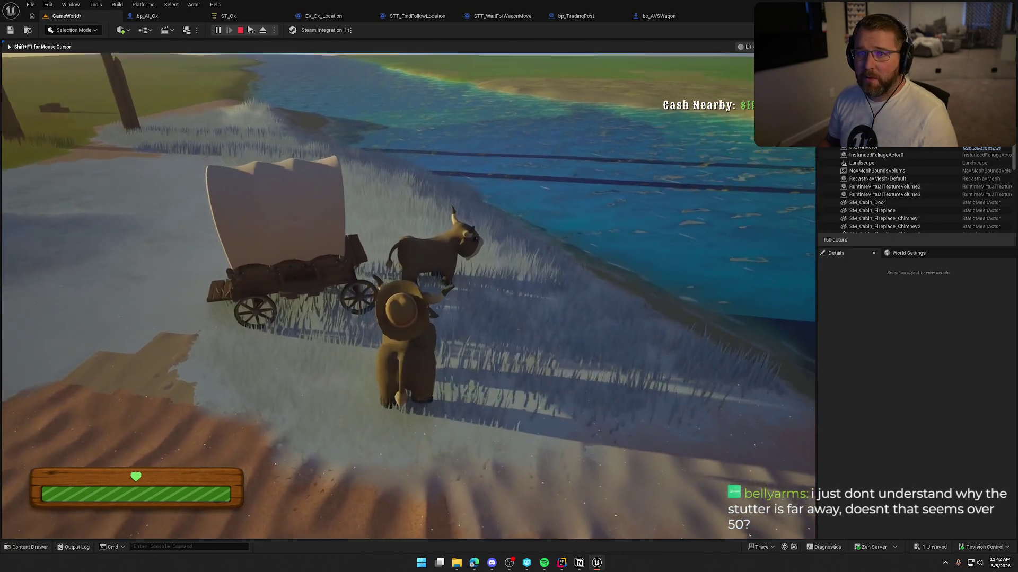
pyautogui.press('w')
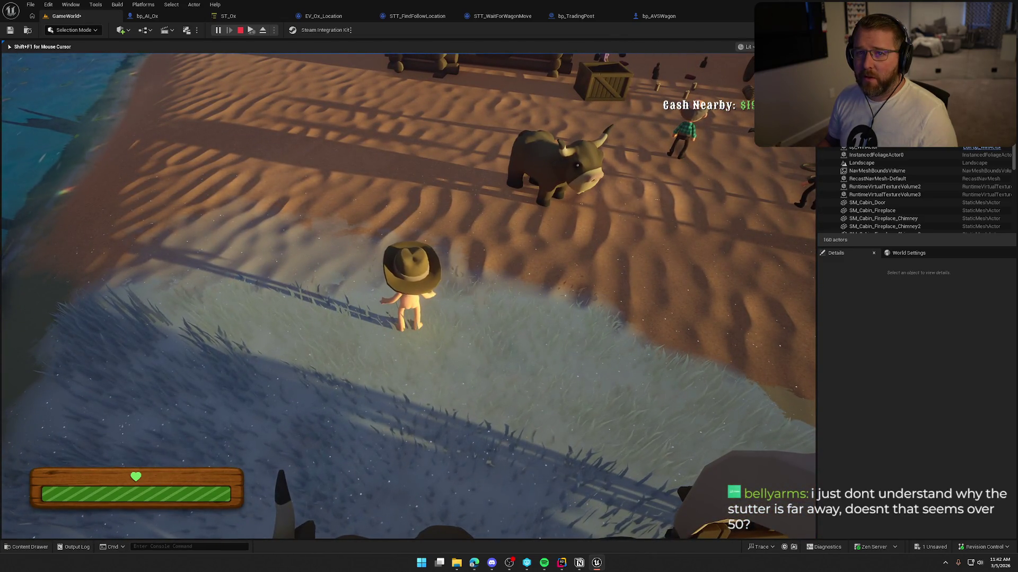
pyautogui.press('w')
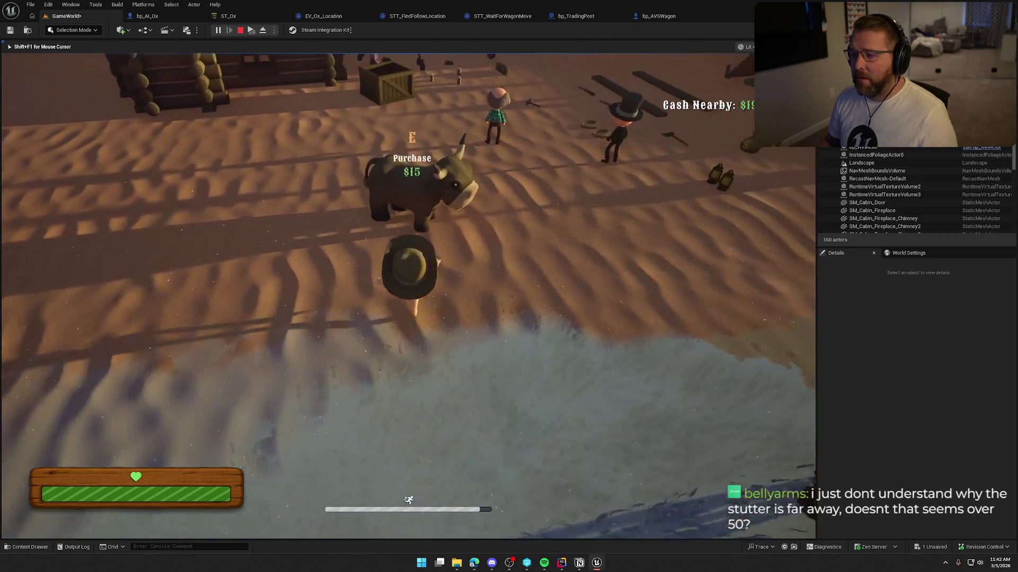
pyautogui.press('w')
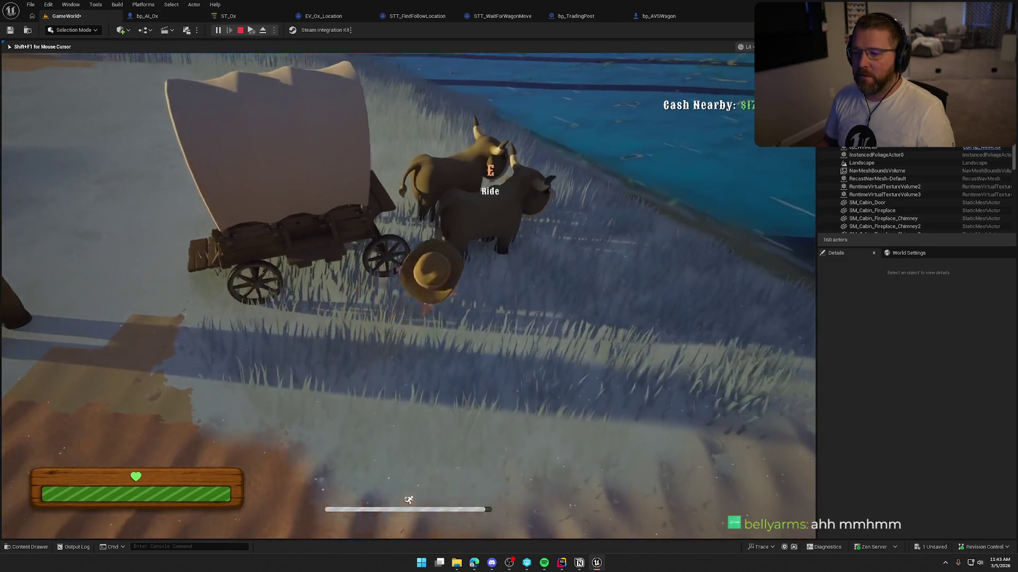
pyautogui.press('e')
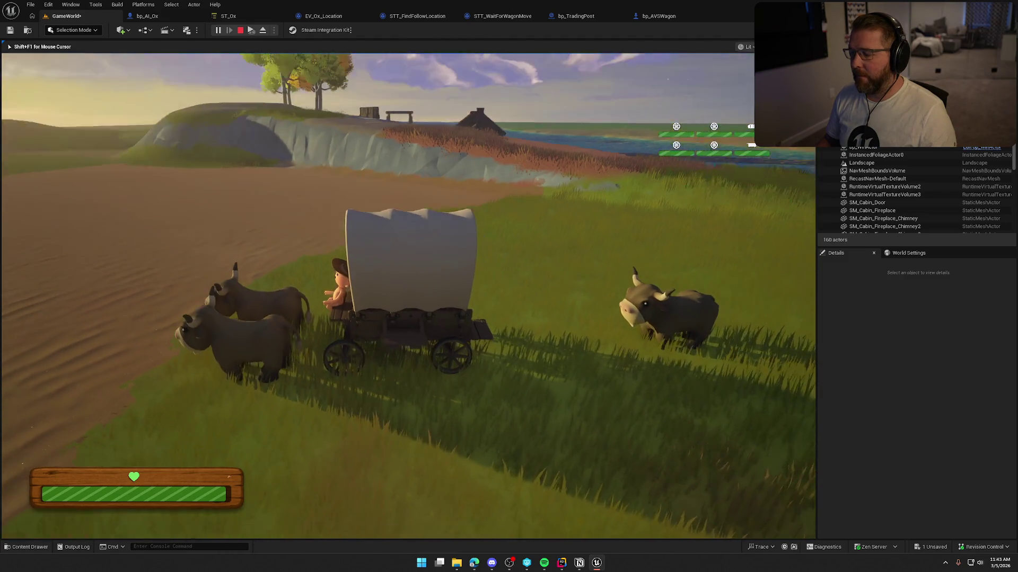
pyautogui.press('Escape')
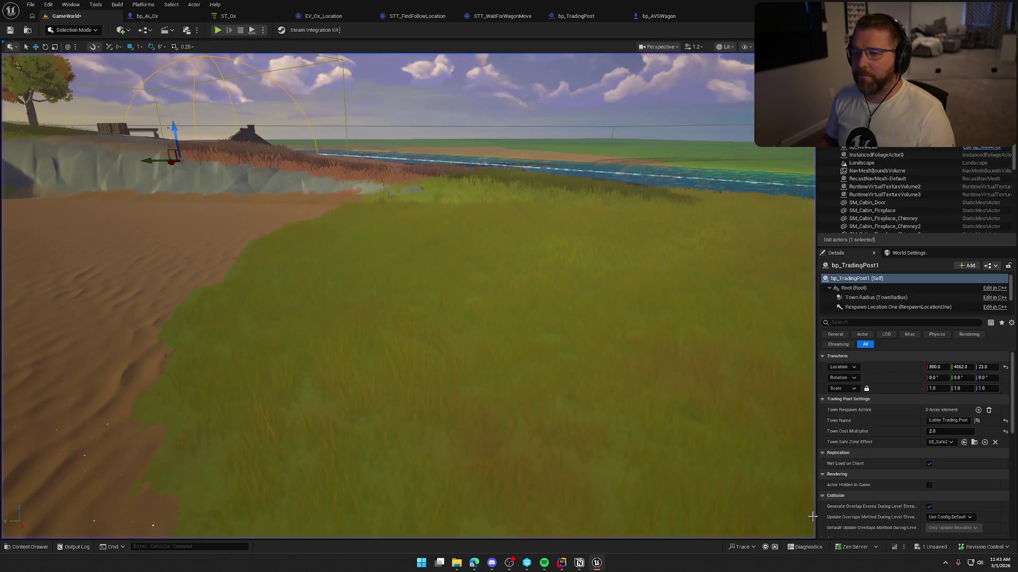
# Untick Succeeded on the On Move Finished Finish Task in STT_FindFollowLocation, then return to GameWorld
pyautogui.click(502, 15)
pyautogui.click(418, 16)
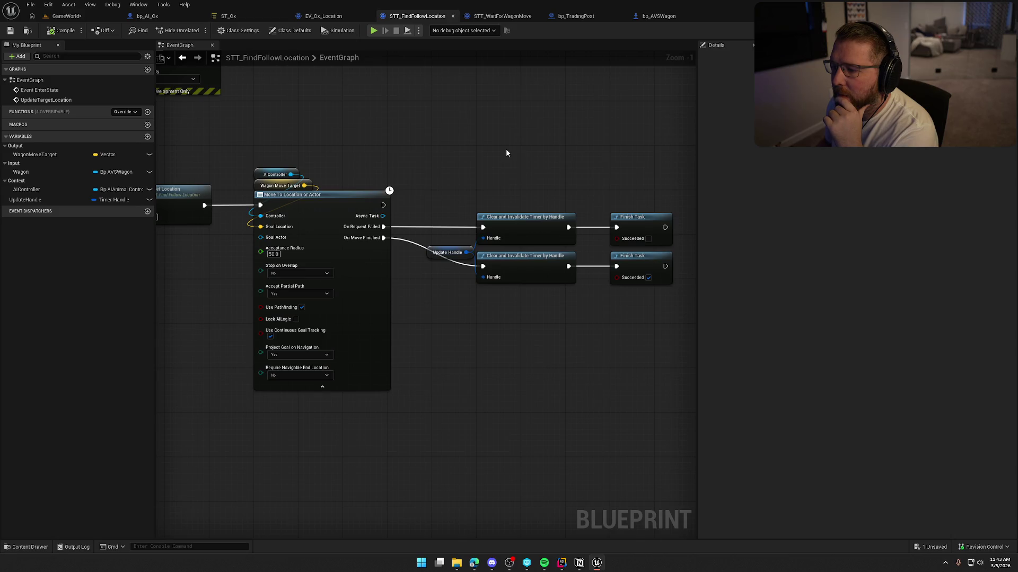
pyautogui.moveTo(506, 153); pyautogui.dragTo(475, 105)
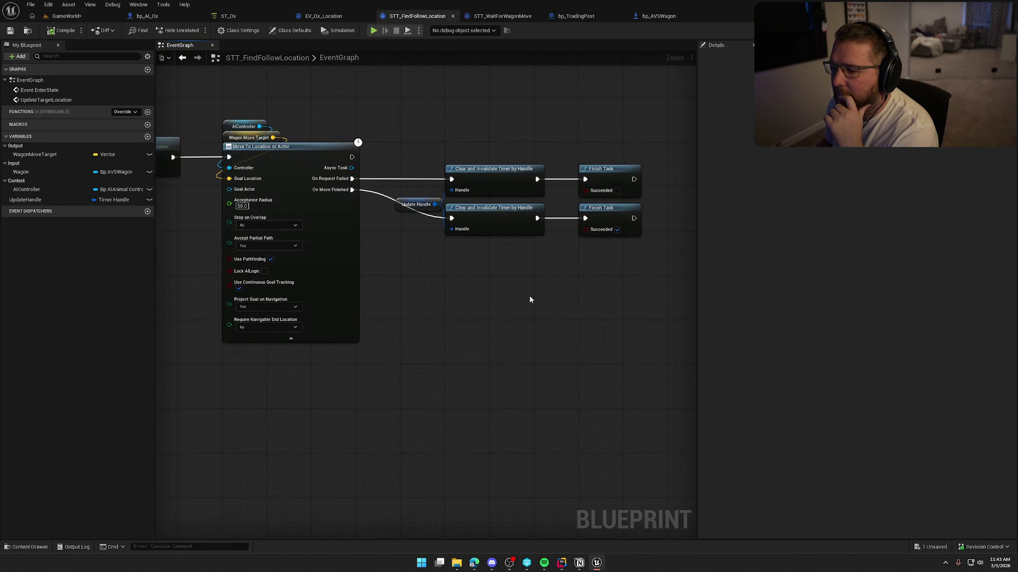
pyautogui.click(617, 229)
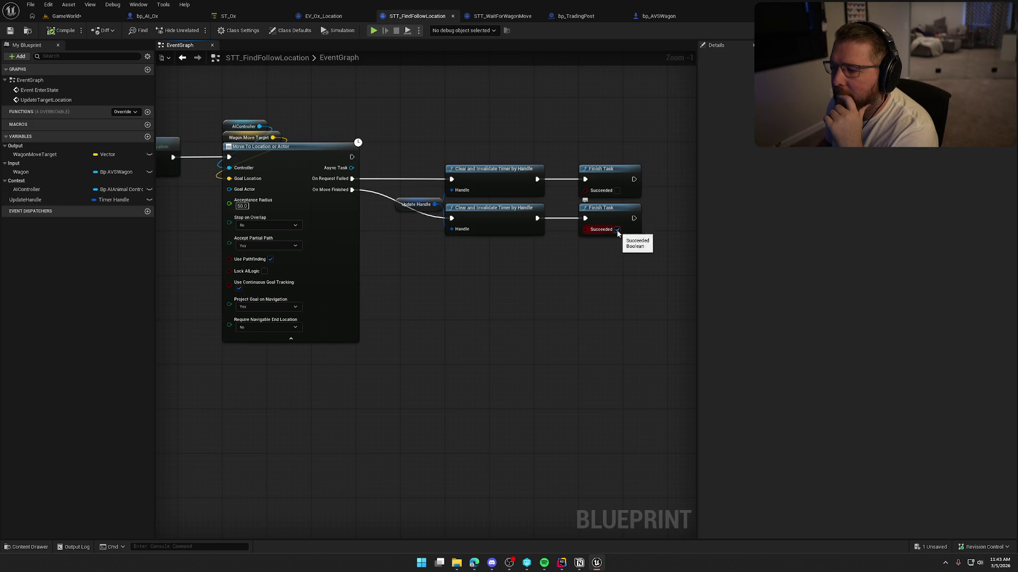
pyautogui.moveTo(523, 305); pyautogui.dragTo(562, 334)
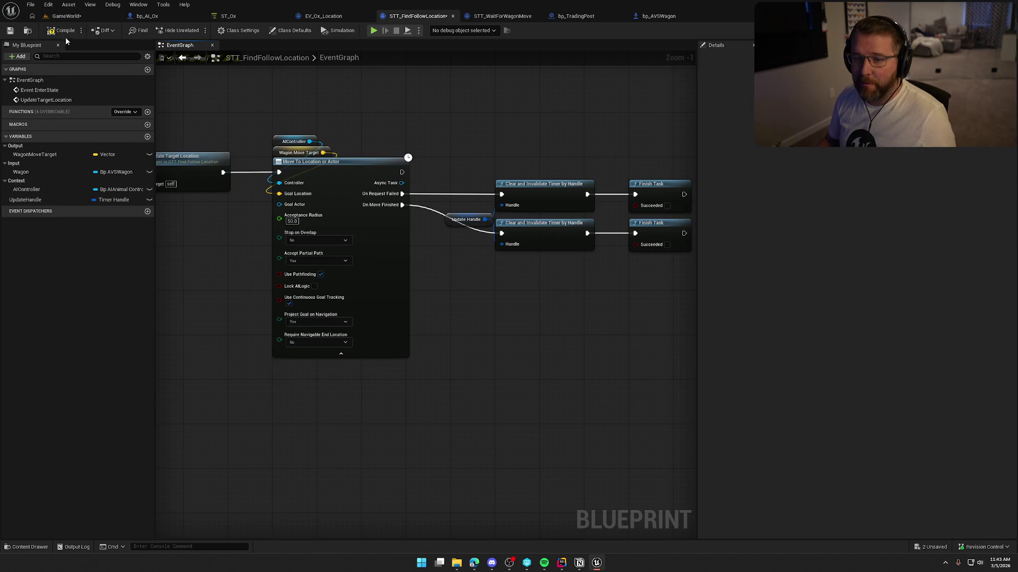
pyautogui.click(66, 16)
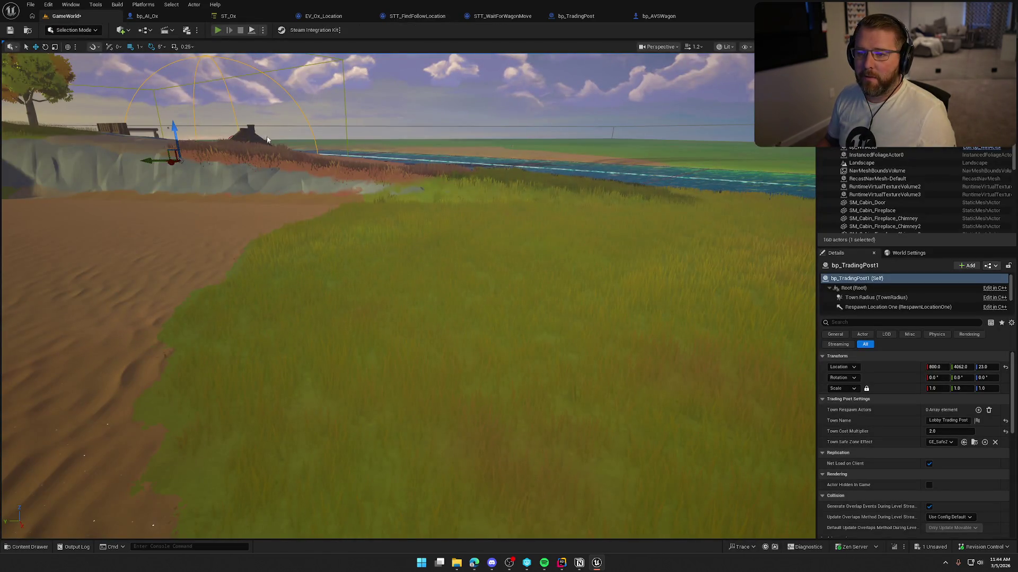
pyautogui.hotkey('alt', 'p')
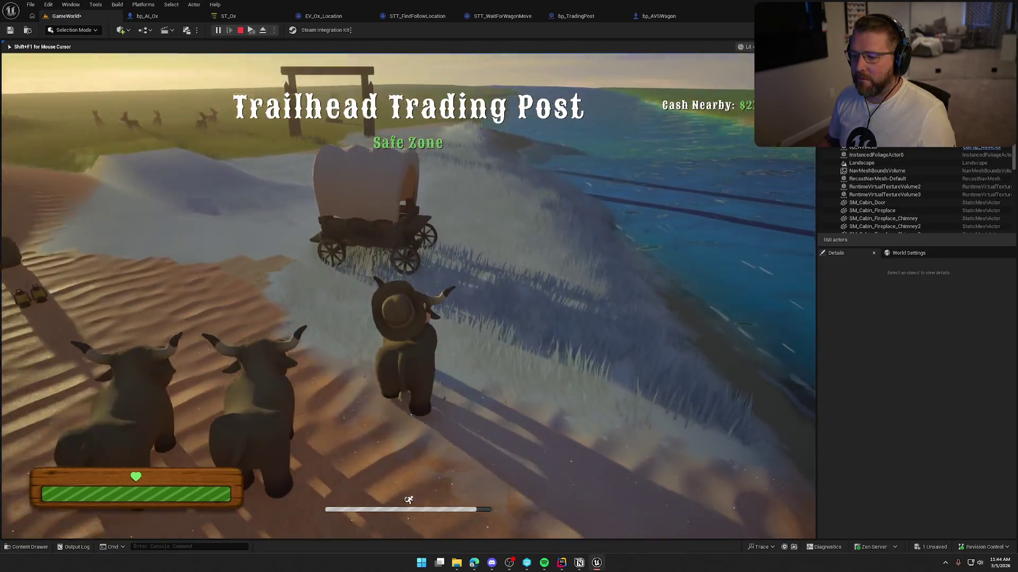
pyautogui.press('w')
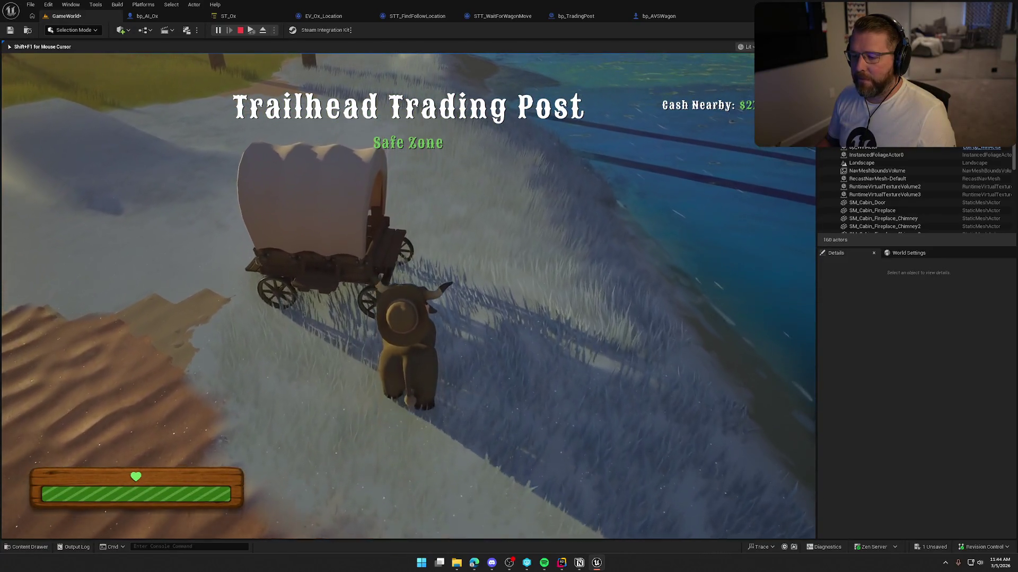
pyautogui.press('w')
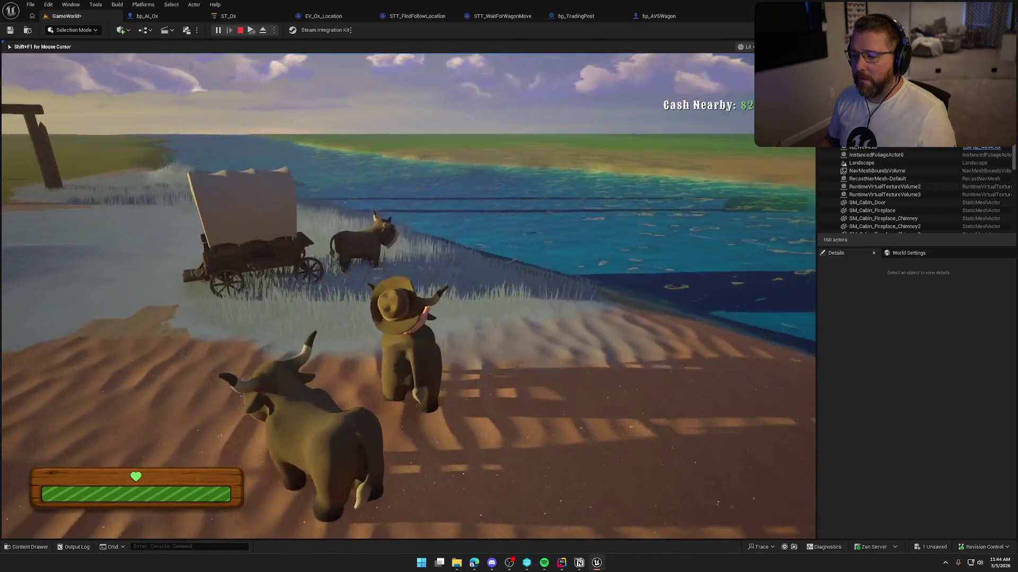
pyautogui.press('w')
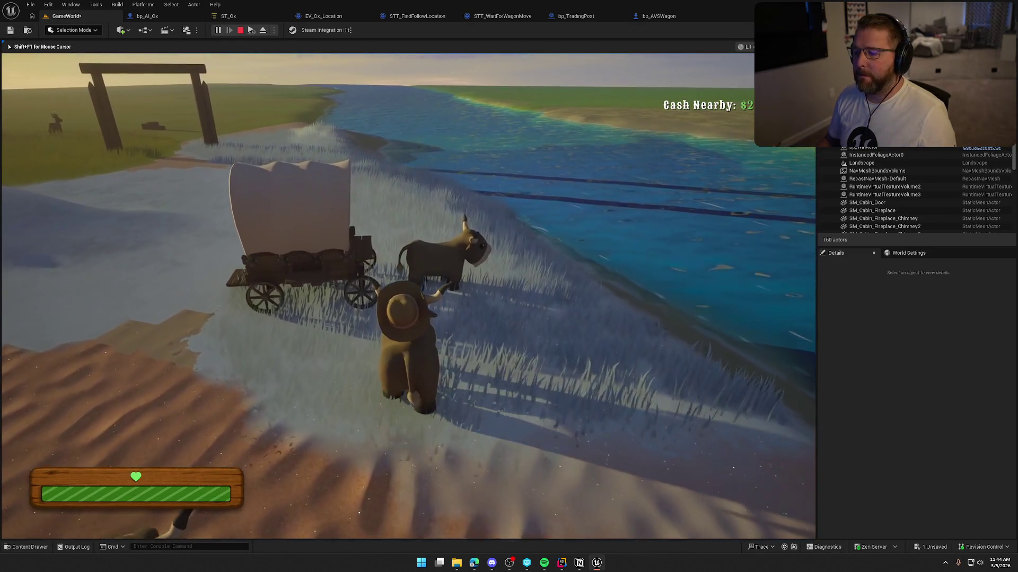
pyautogui.press('w')
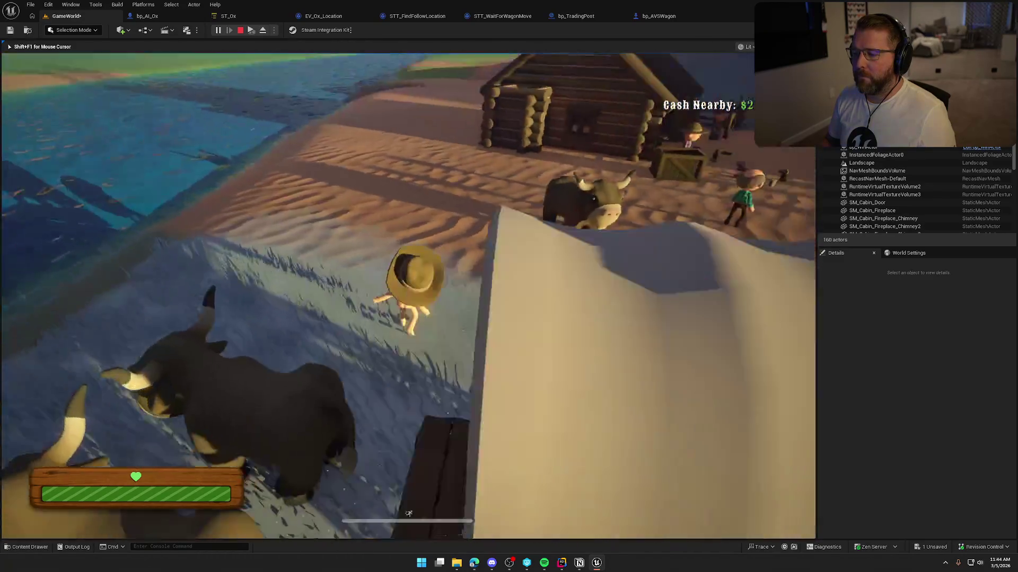
pyautogui.press('w')
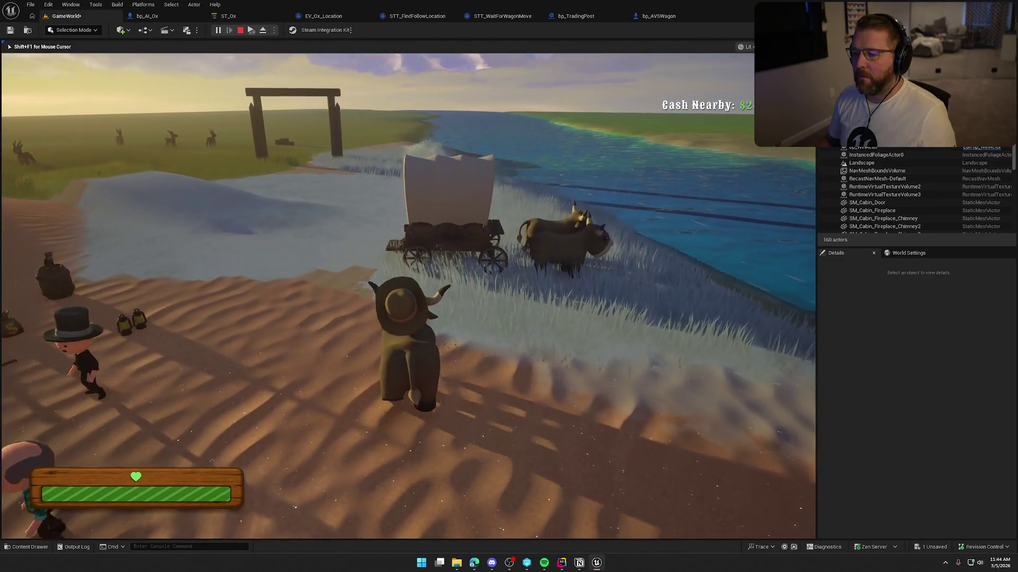
pyautogui.press('w')
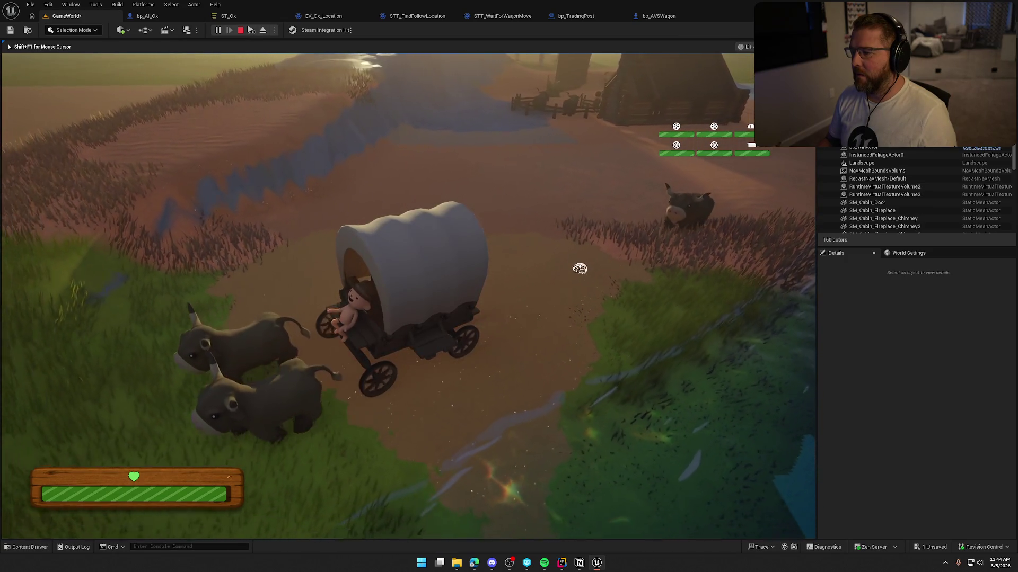
pyautogui.press('Escape')
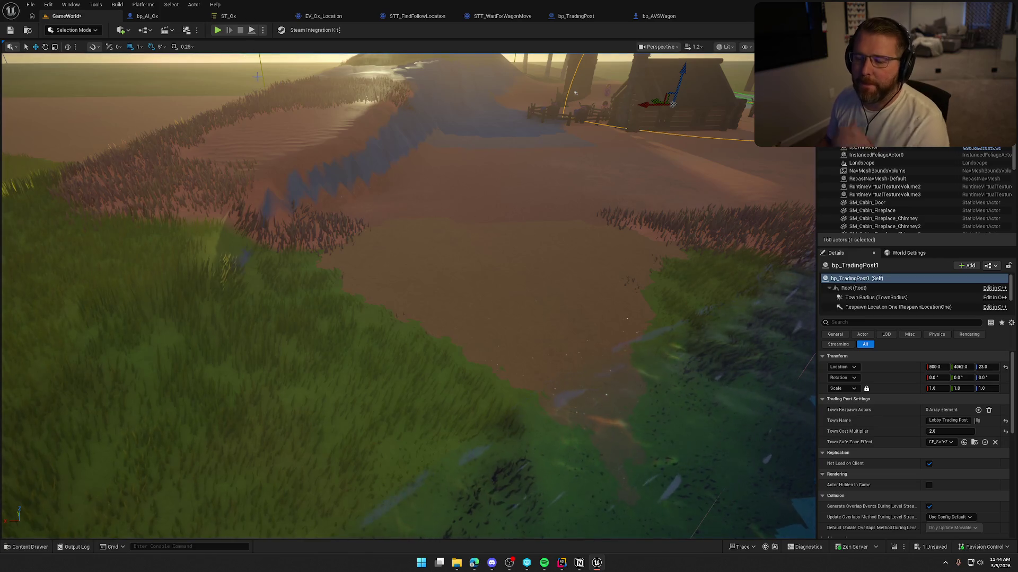
pyautogui.click(260, 21)
# Change the Set Timer by Event Time after Event EnterState from 0.25 to 0.1 seconds
pyautogui.click(417, 16)
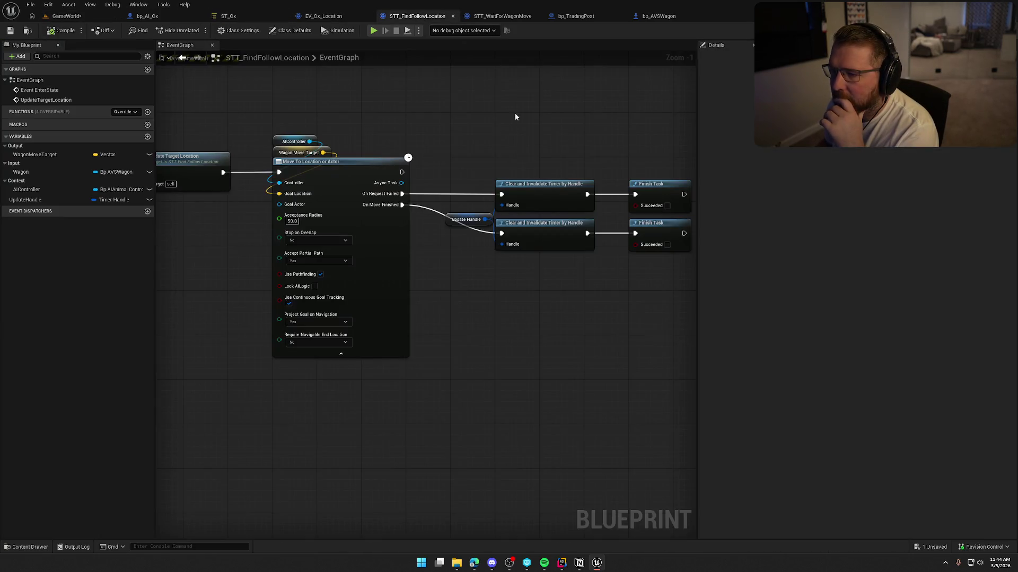
pyautogui.moveTo(666, 245)
pyautogui.mouseDown()
pyautogui.moveTo(524, 294)
pyautogui.moveTo(517, 335)
pyautogui.moveTo(609, 330)
pyautogui.mouseUp()
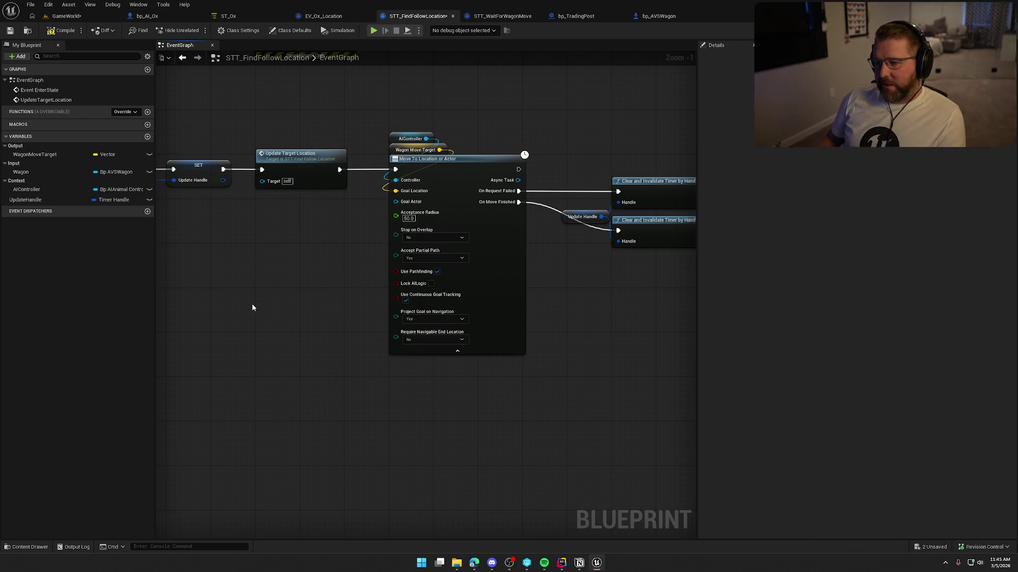
pyautogui.moveTo(264, 299)
pyautogui.mouseDown()
pyautogui.moveTo(444, 287)
pyautogui.moveTo(555, 388)
pyautogui.moveTo(459, 429)
pyautogui.moveTo(497, 321)
pyautogui.mouseUp()
pyautogui.click(320, 260)
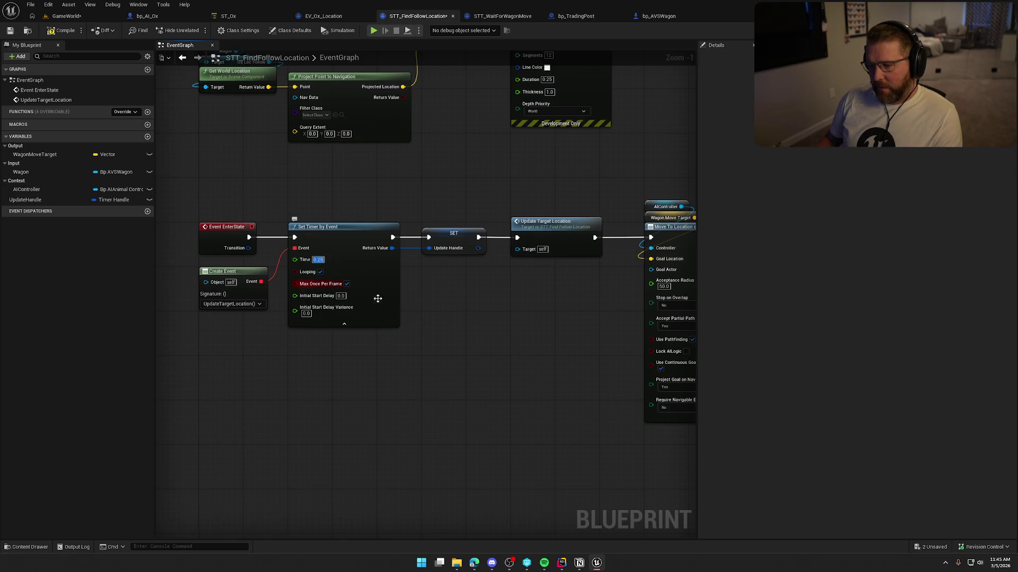
pyautogui.write('0.1')
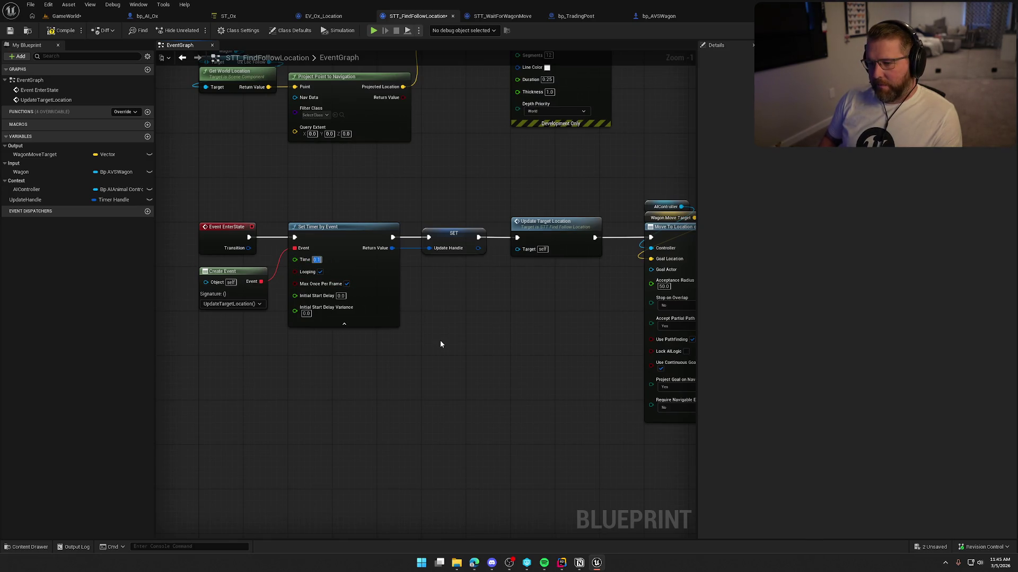
pyautogui.press('Return')
pyautogui.click(67, 16)
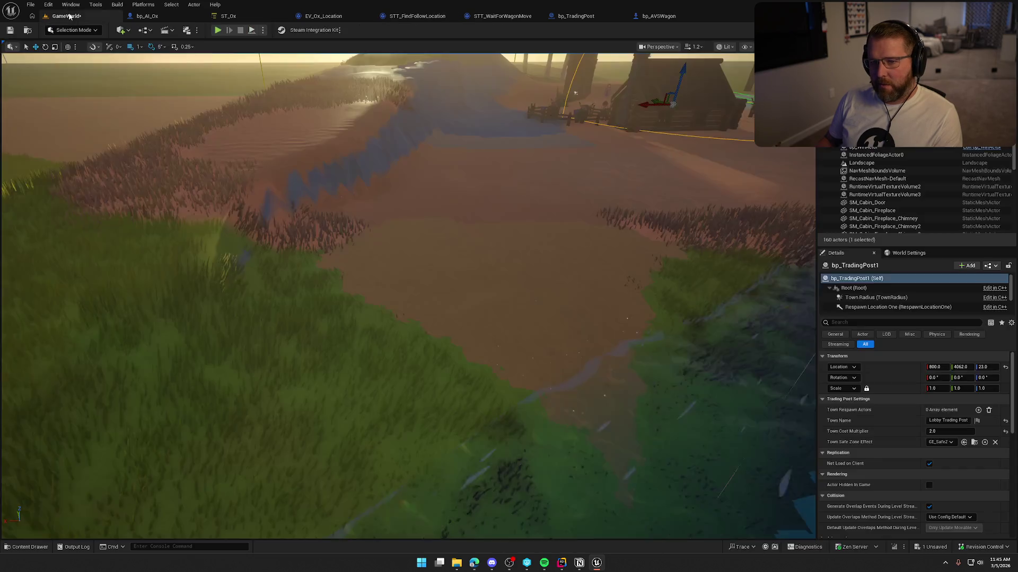
# Play the level, walk around the wagon, buy an ox for $15, then stop and reopen STT_FindFollowLocation
pyautogui.click(218, 30)
pyautogui.press('w')
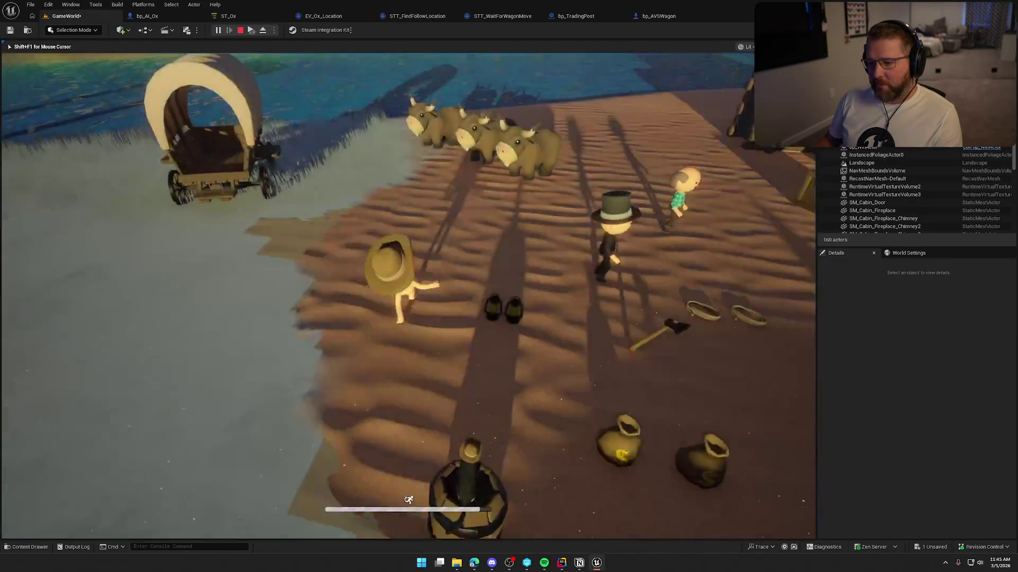
pyautogui.press('w')
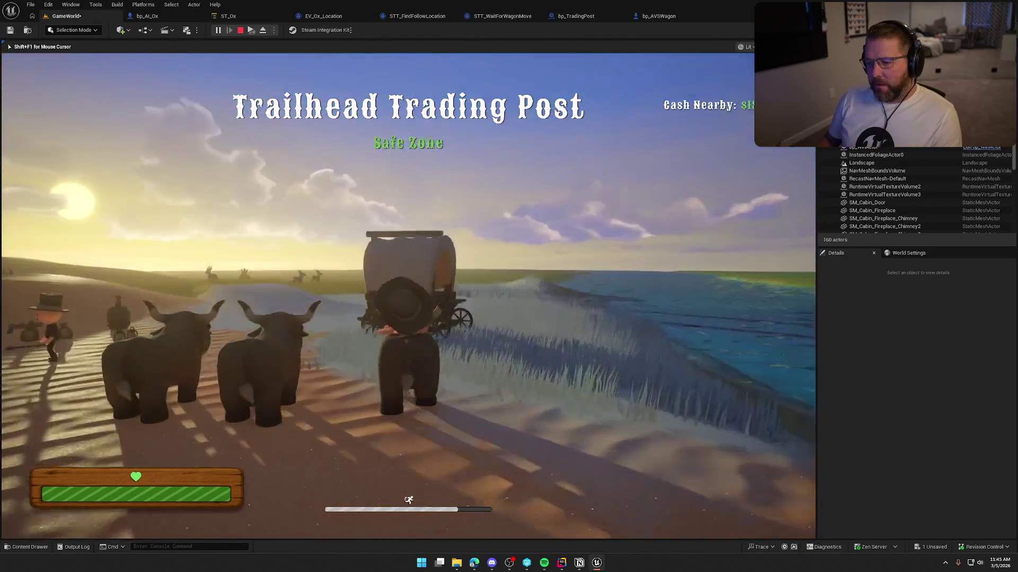
pyautogui.press('w')
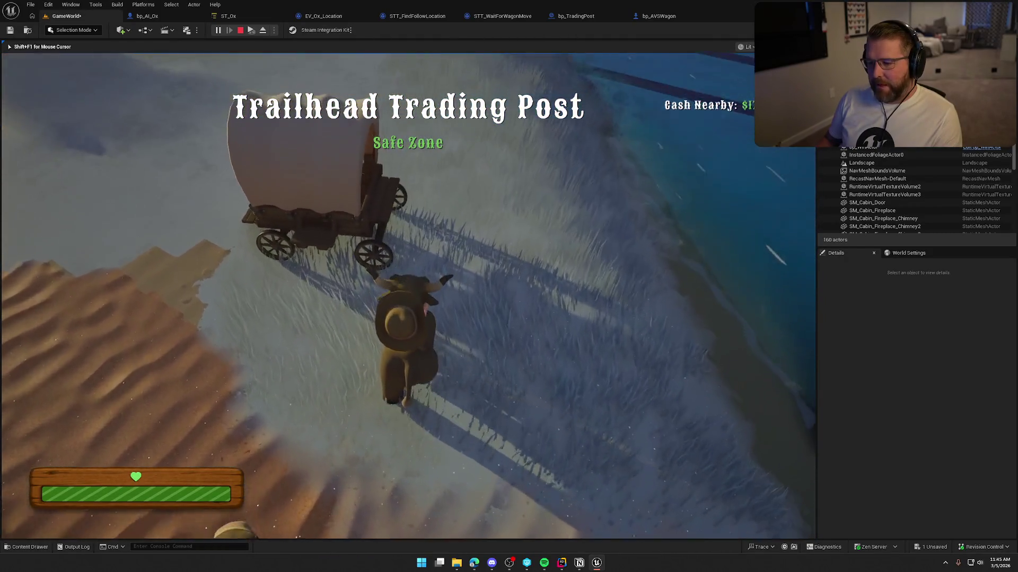
pyautogui.press('w')
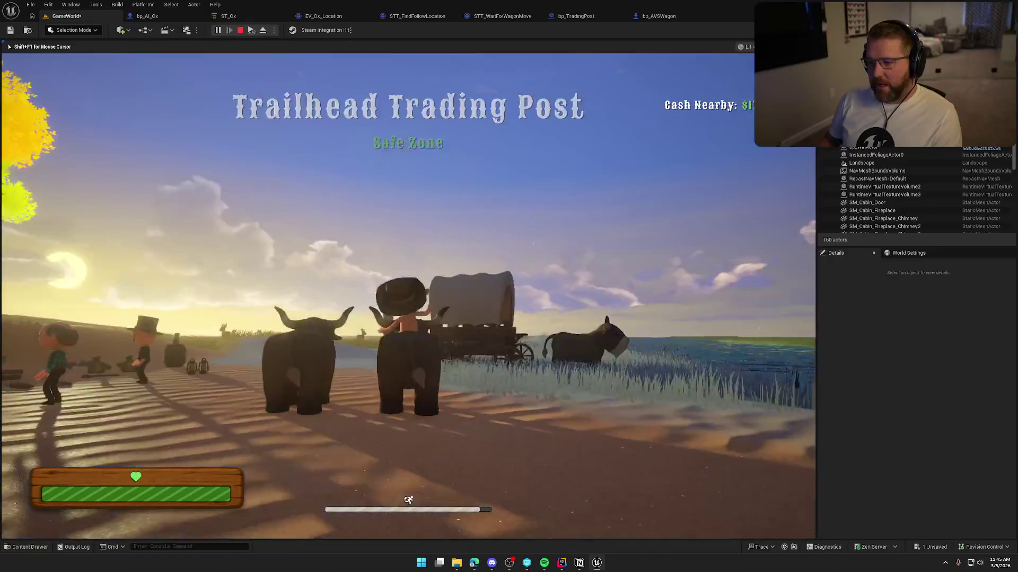
pyautogui.press('w')
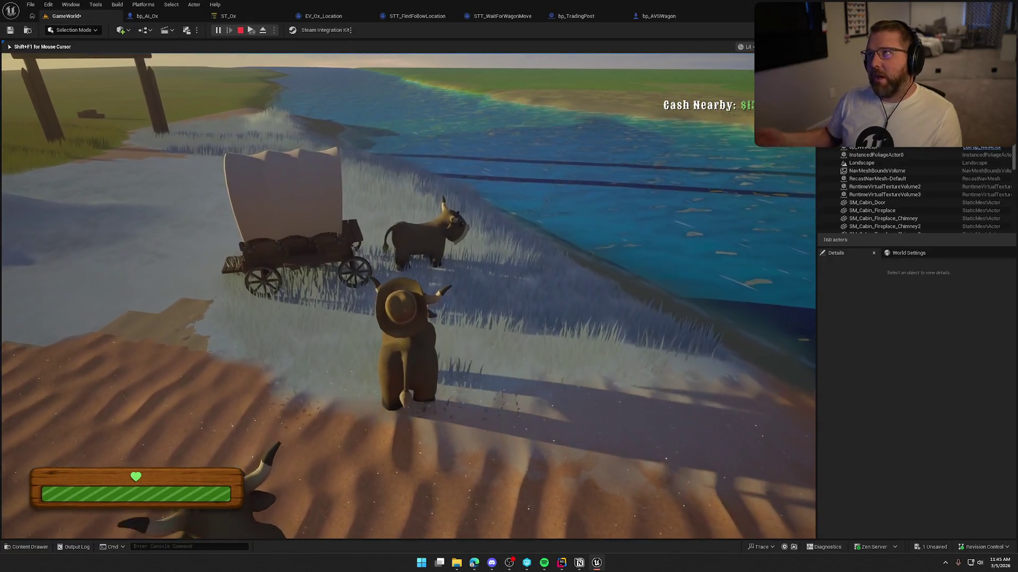
pyautogui.press('w')
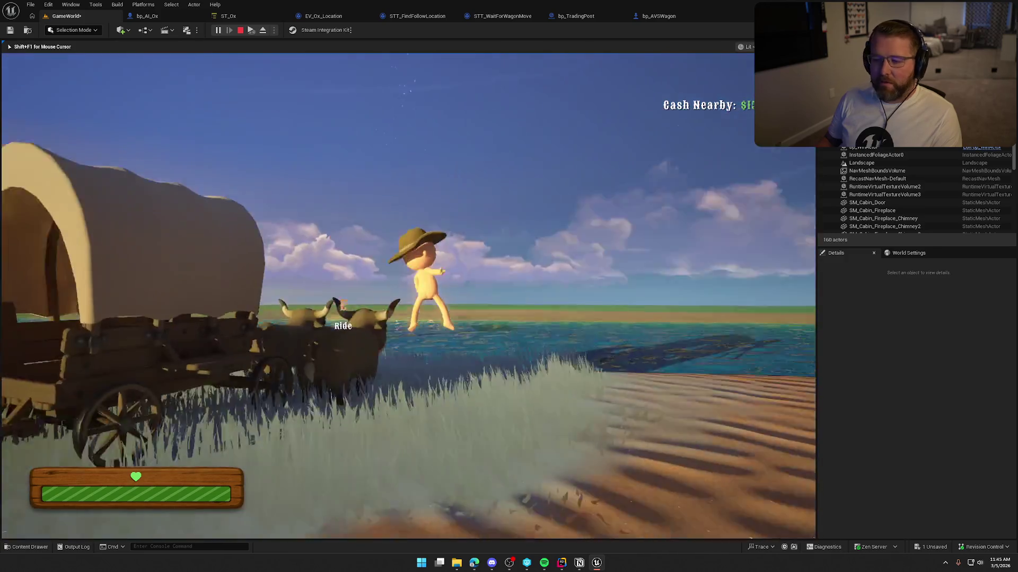
pyautogui.press('e')
pyautogui.press('w')
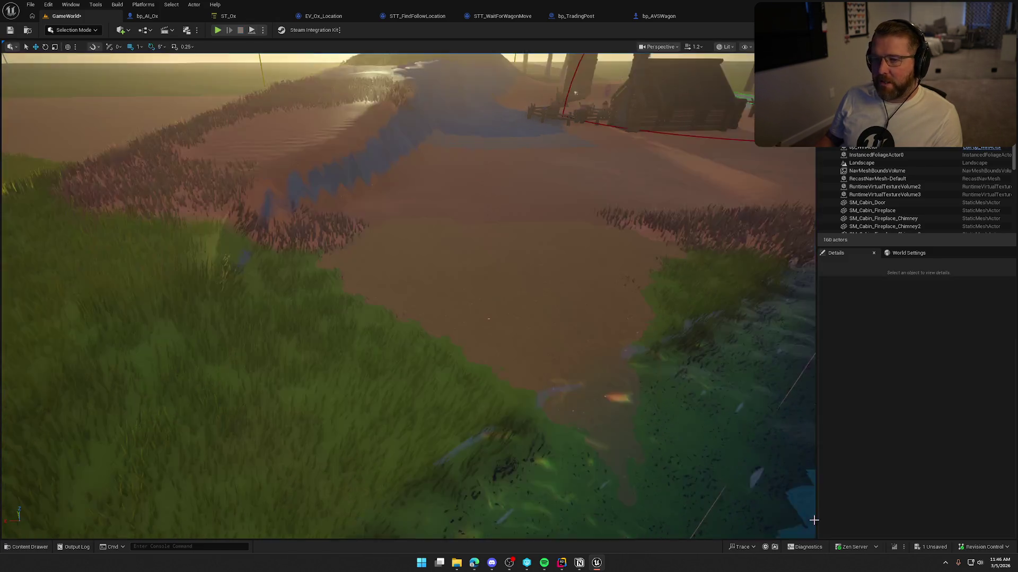
pyautogui.hotkey('shift', 'F1')
pyautogui.click(409, 16)
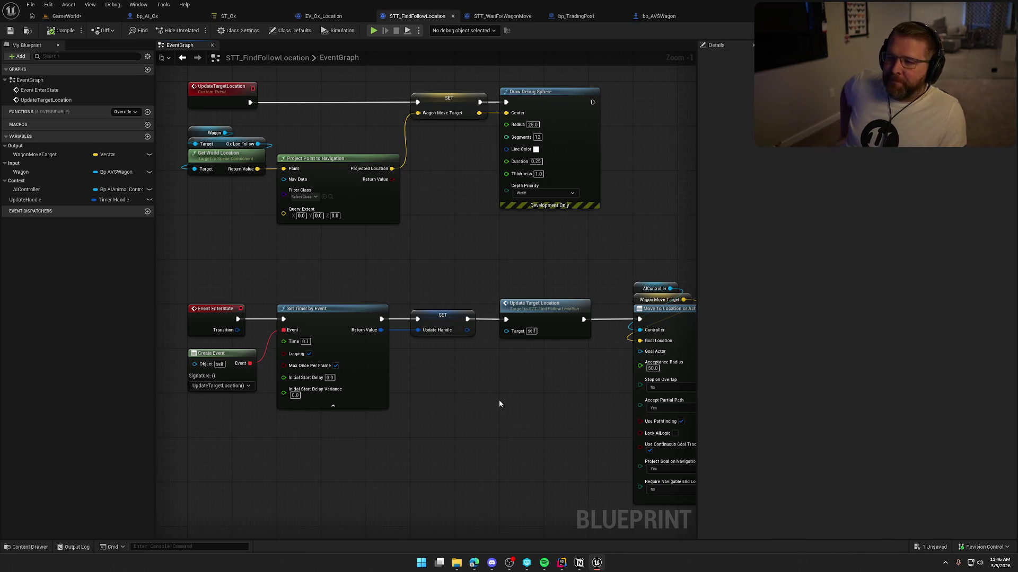
pyautogui.click(445, 112)
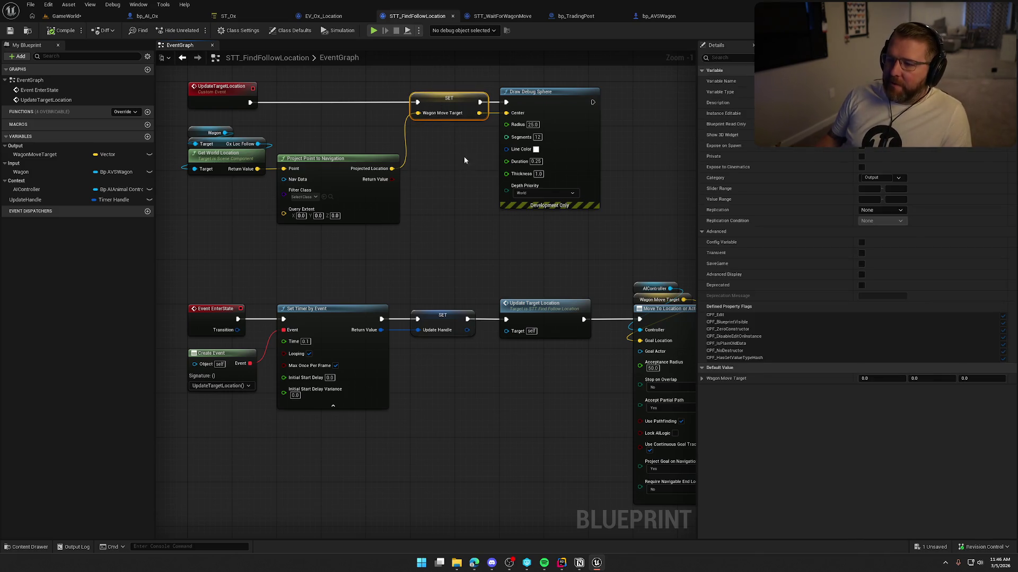
pyautogui.click(514, 296)
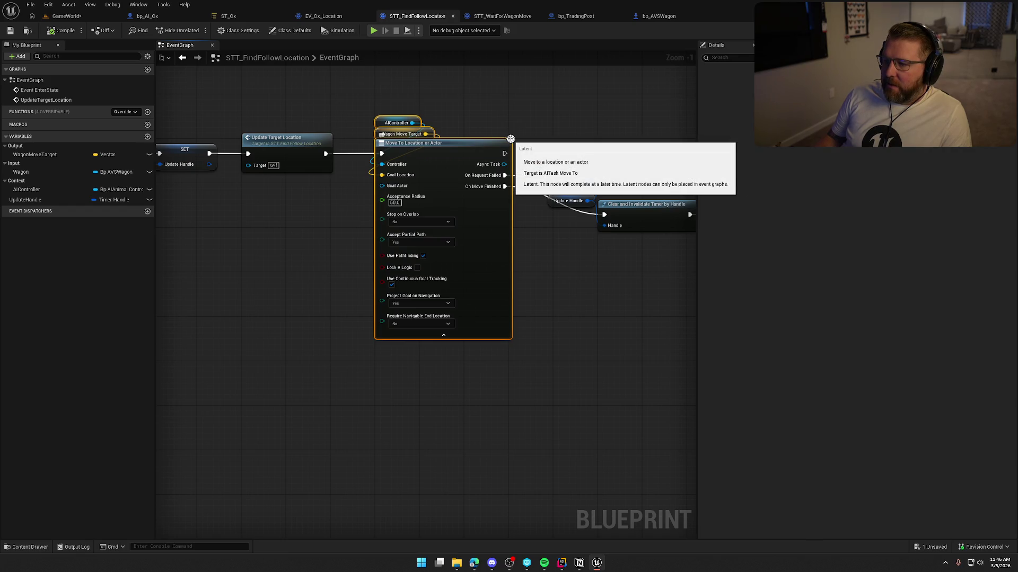
pyautogui.click(551, 321)
pyautogui.moveTo(532, 319); pyautogui.dragTo(467, 320)
pyautogui.scroll(1, 467, 320)
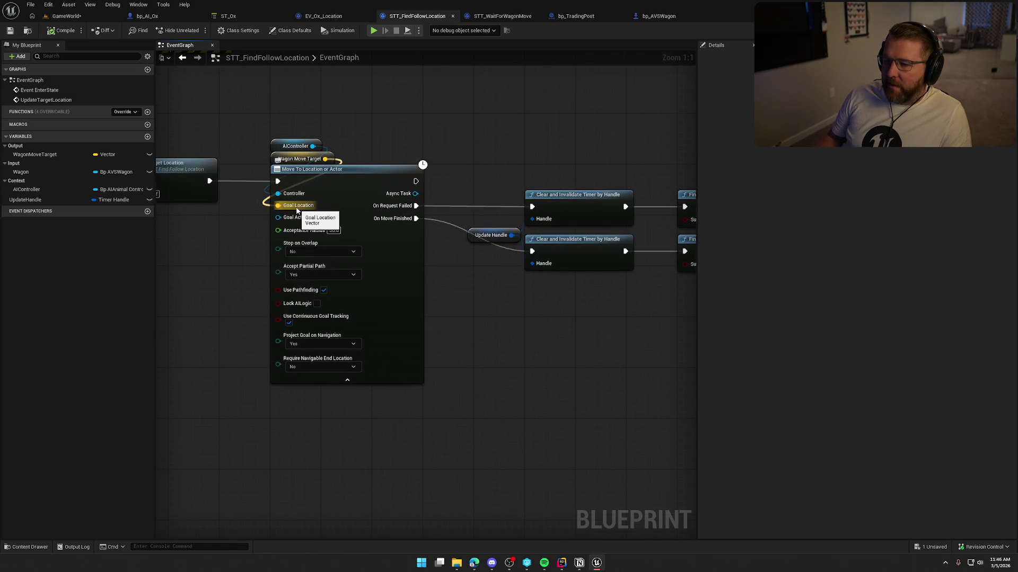
pyautogui.moveTo(258, 151); pyautogui.dragTo(364, 166)
pyautogui.moveTo(529, 405); pyautogui.dragTo(570, 401)
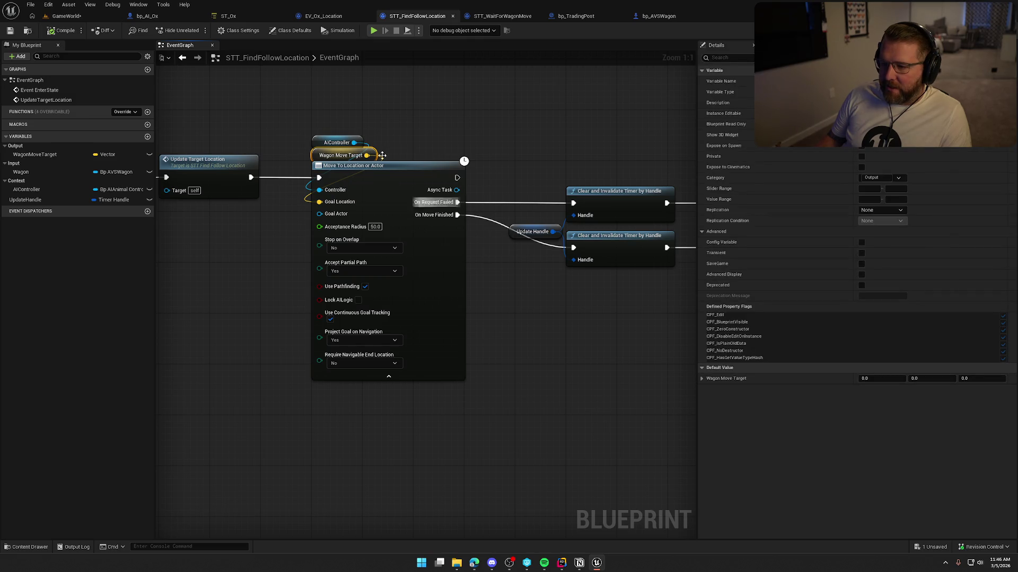
pyautogui.moveTo(264, 106)
pyautogui.mouseDown()
pyautogui.moveTo(467, 381)
pyautogui.moveTo(506, 382)
pyautogui.mouseUp()
pyautogui.moveTo(273, 137); pyautogui.dragTo(488, 413)
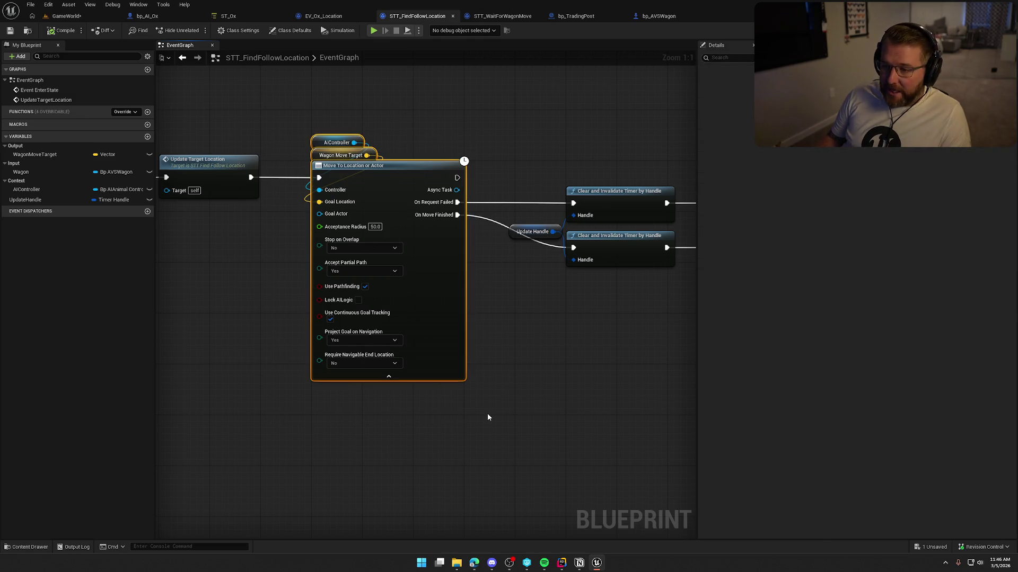
pyautogui.moveTo(373, 182); pyautogui.dragTo(391, 341)
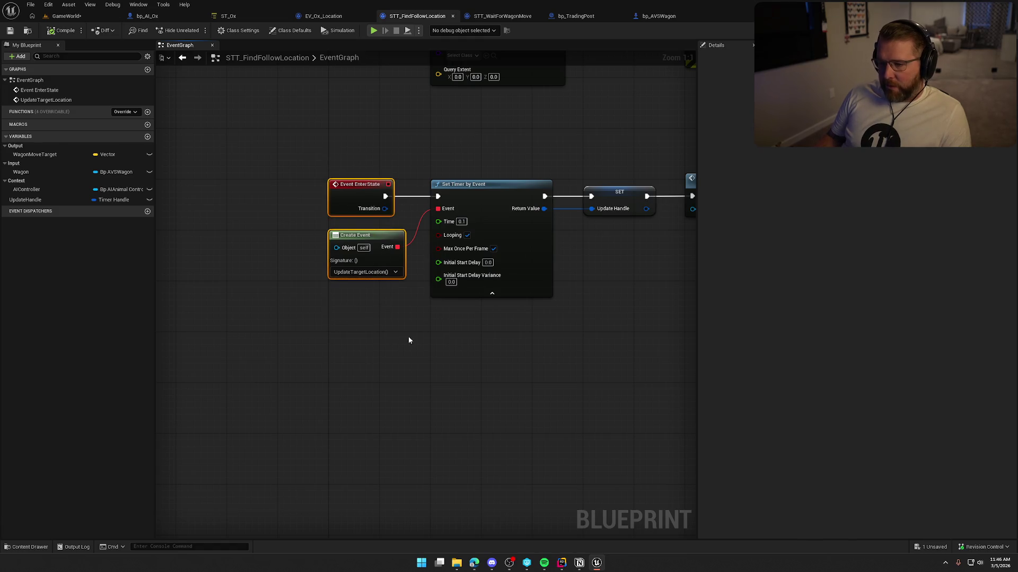
pyautogui.moveTo(486, 368)
pyautogui.mouseDown()
pyautogui.moveTo(282, 348)
pyautogui.moveTo(265, 319)
pyautogui.mouseUp()
pyautogui.moveTo(513, 416); pyautogui.dragTo(329, 113)
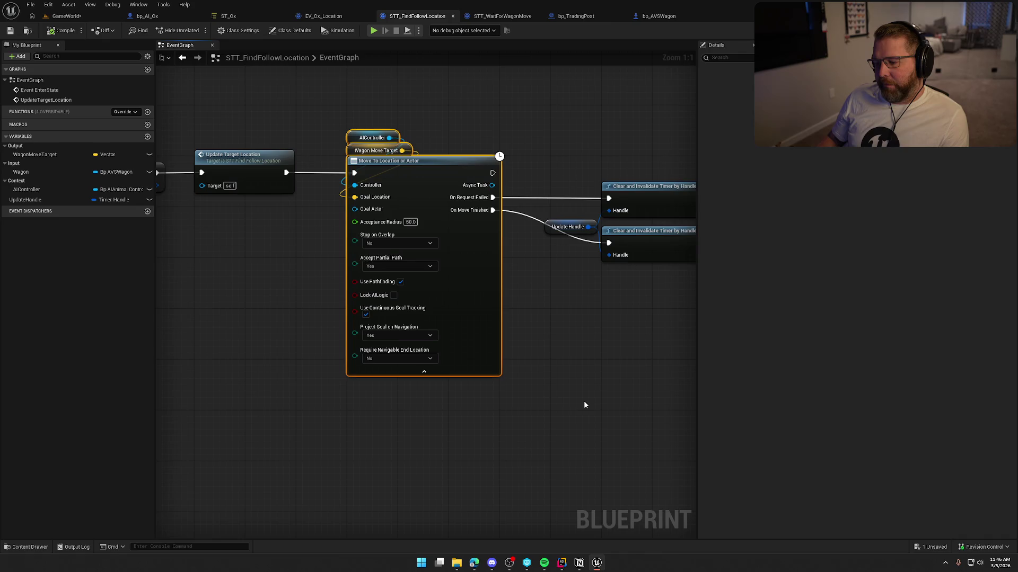
pyautogui.moveTo(585, 405); pyautogui.dragTo(522, 402)
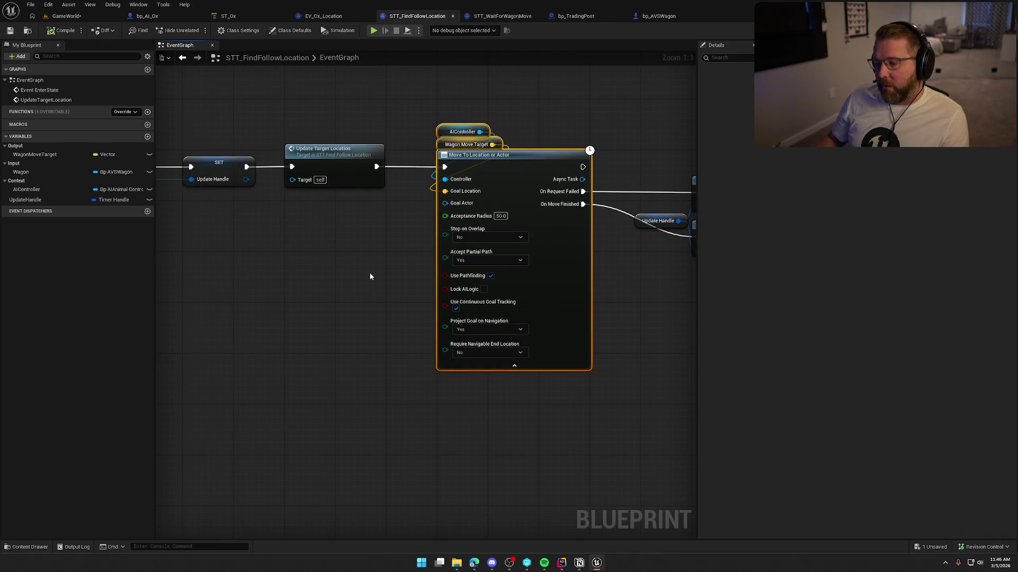
pyautogui.moveTo(334, 242)
pyautogui.mouseDown()
pyautogui.moveTo(275, 231)
pyautogui.moveTo(349, 248)
pyautogui.mouseUp()
pyautogui.rightClick(329, 245)
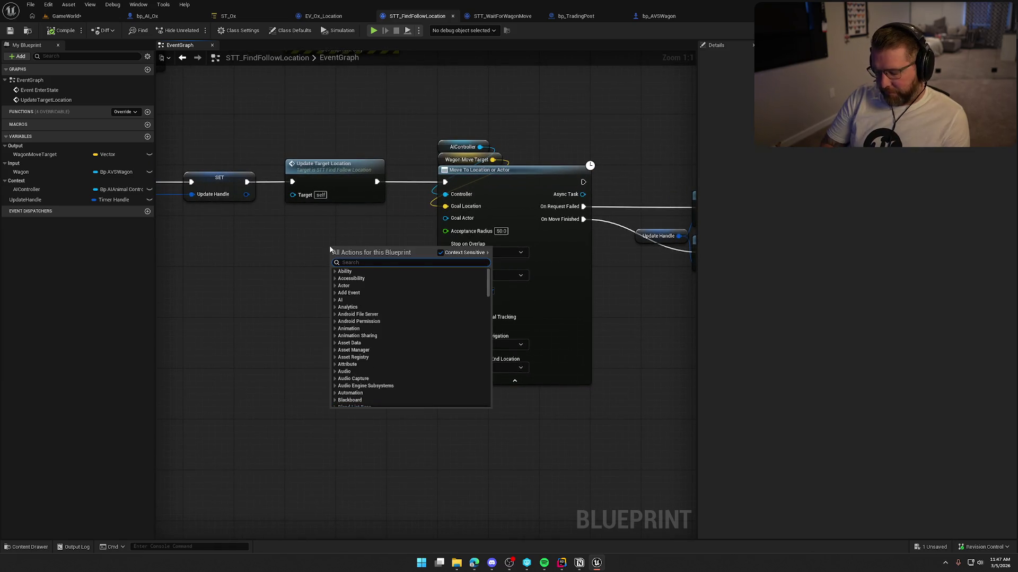
pyautogui.write('move to location')
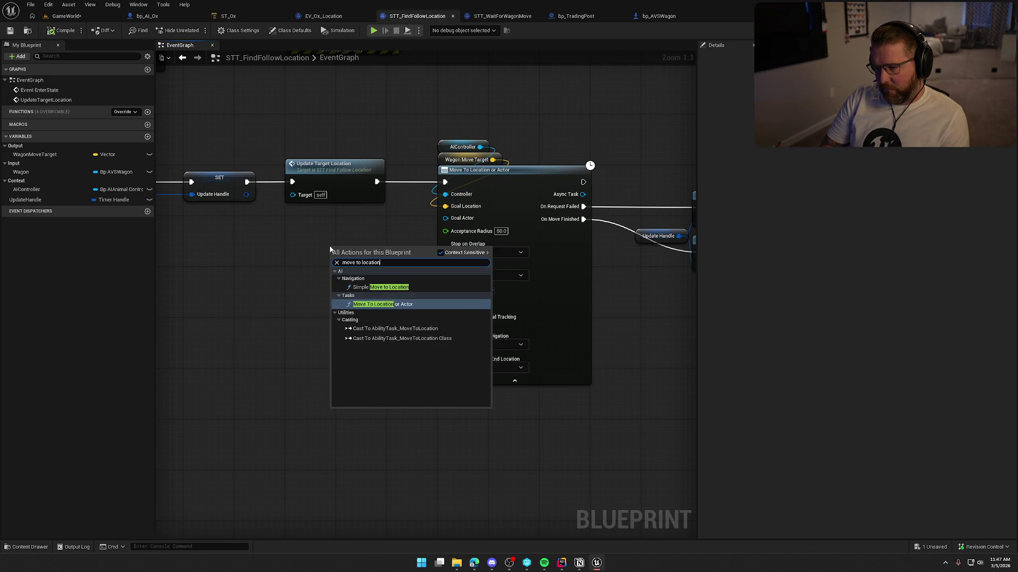
pyautogui.click(371, 287)
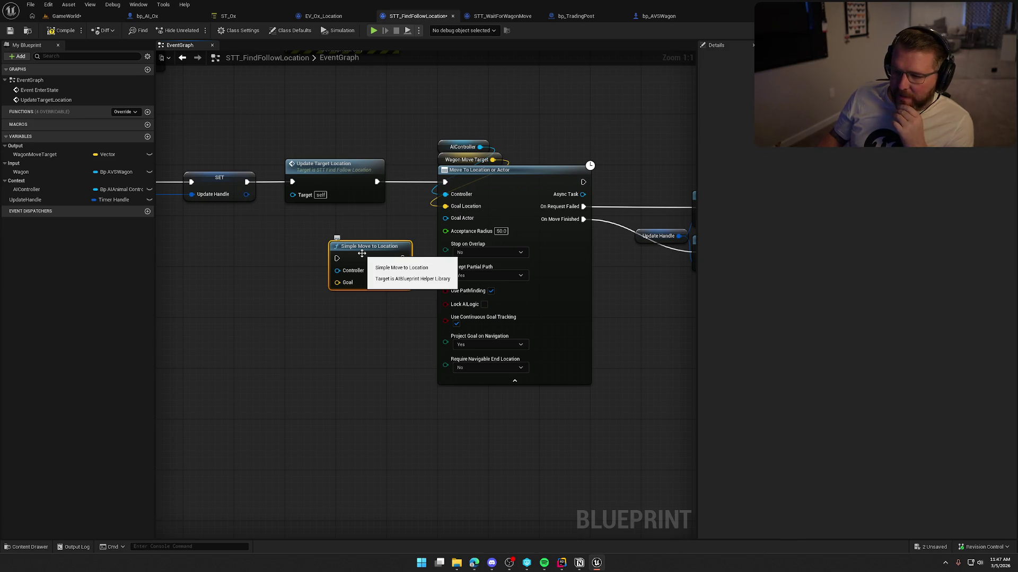
pyautogui.moveTo(332, 234); pyautogui.dragTo(330, 236)
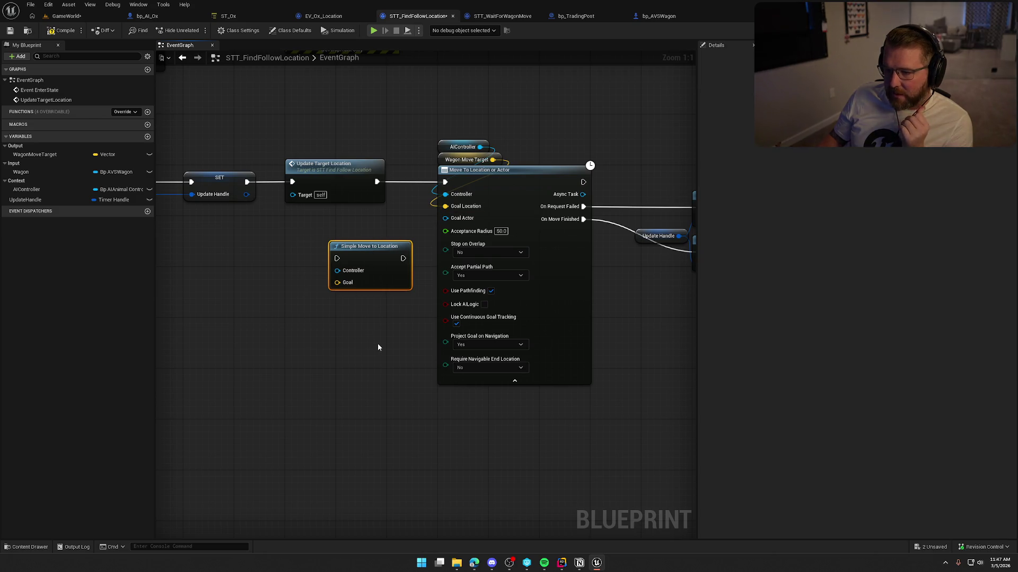
pyautogui.press('Delete')
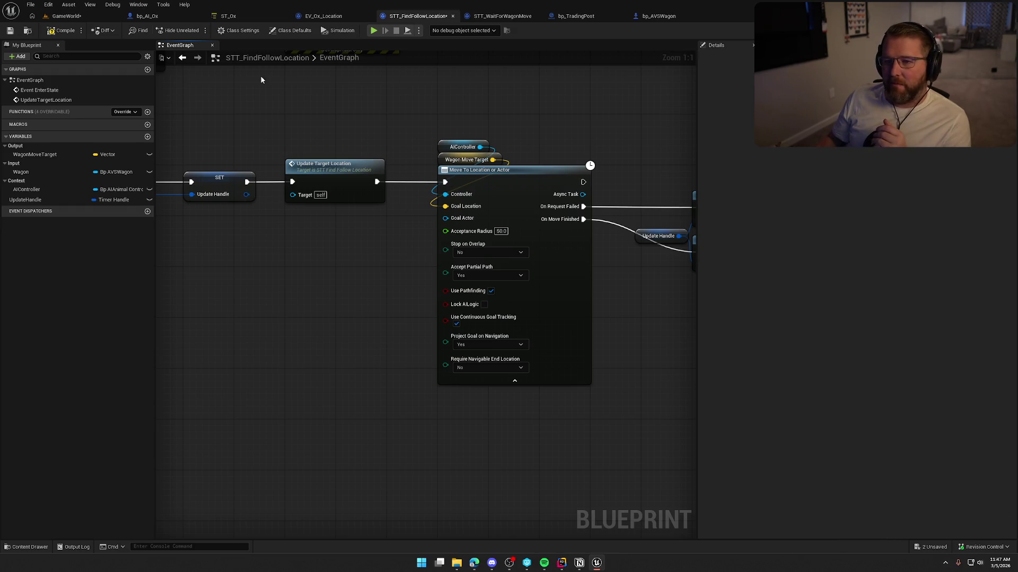
# In bp_AI_Ox Character Movement, set Max Acceleration 4096 and Braking Deceleration Walking 1024, then compile
pyautogui.click(164, 4)
pyautogui.click(154, 19)
pyautogui.click(155, 19)
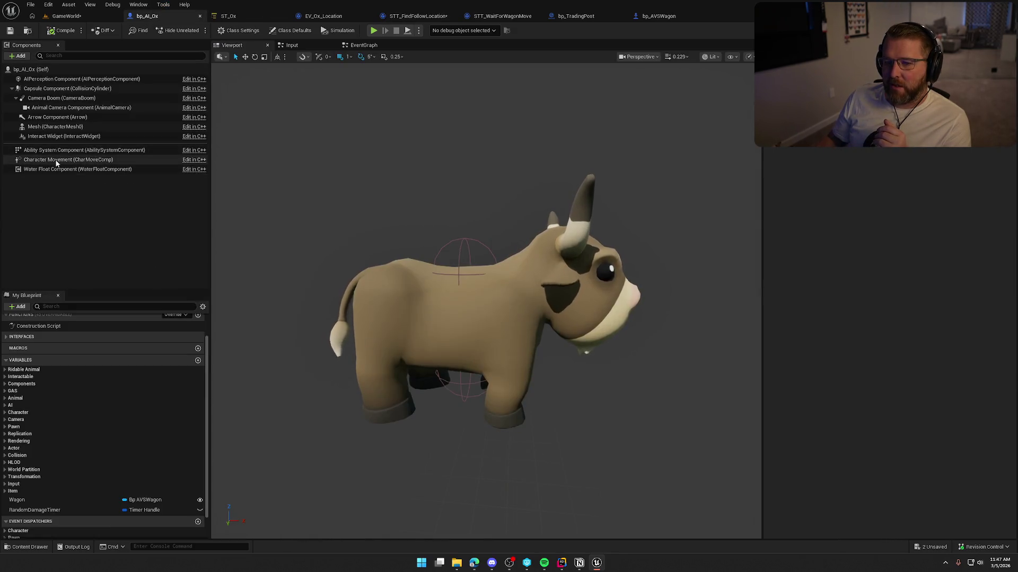
pyautogui.click(139, 160)
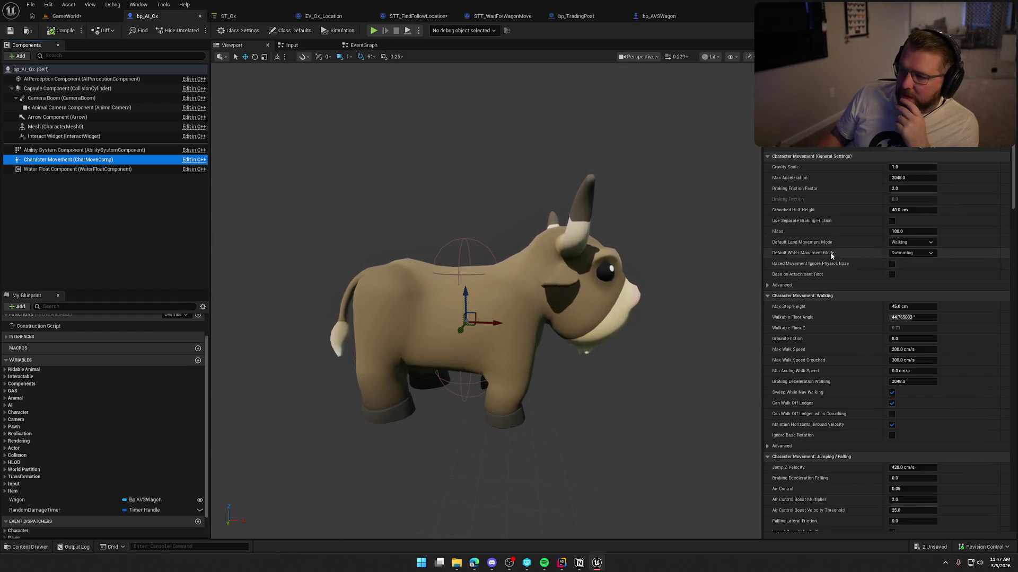
pyautogui.moveTo(830, 257)
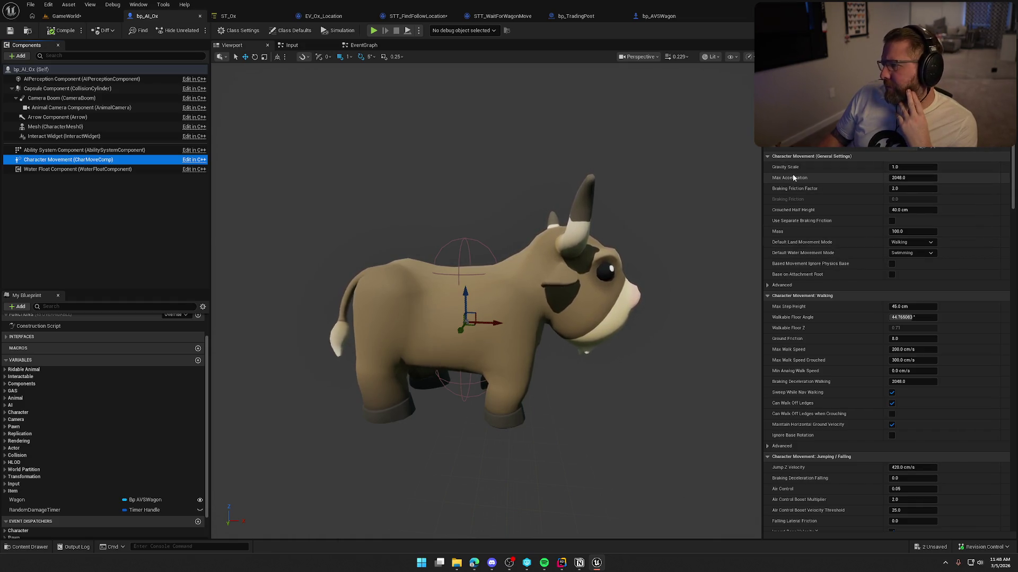
pyautogui.moveTo(788, 181)
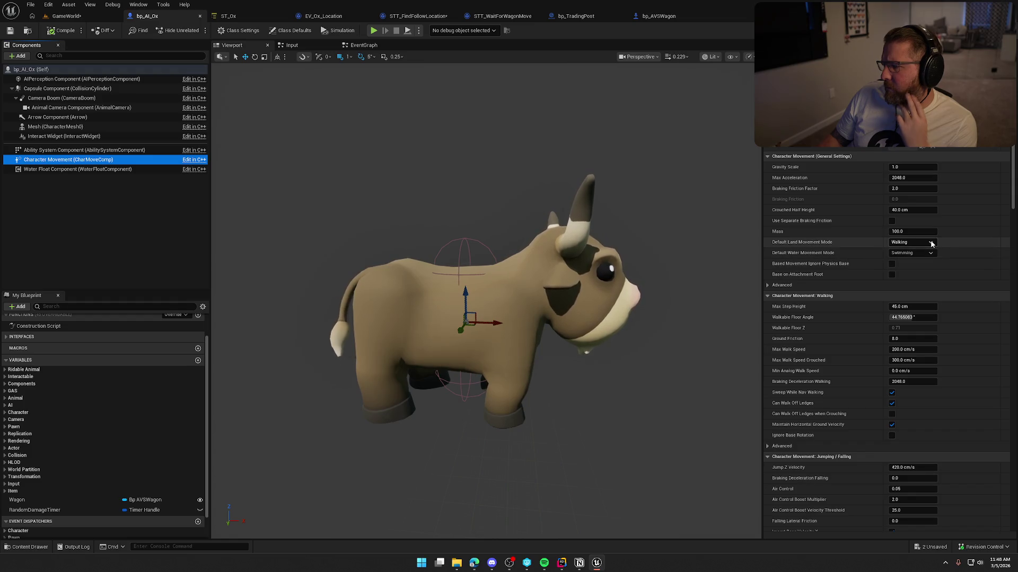
pyautogui.click(911, 177)
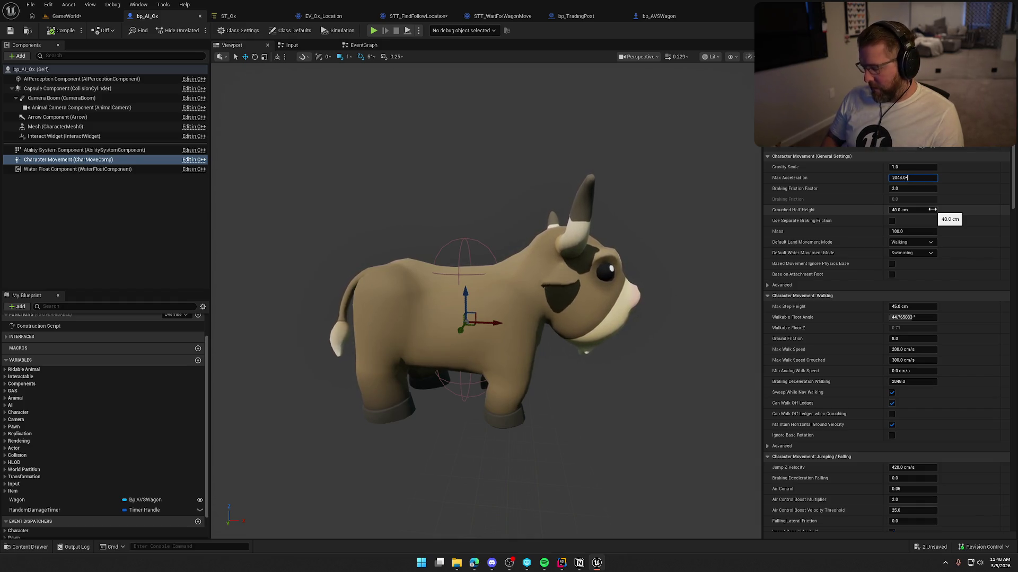
pyautogui.write('4096')
pyautogui.click(836, 185)
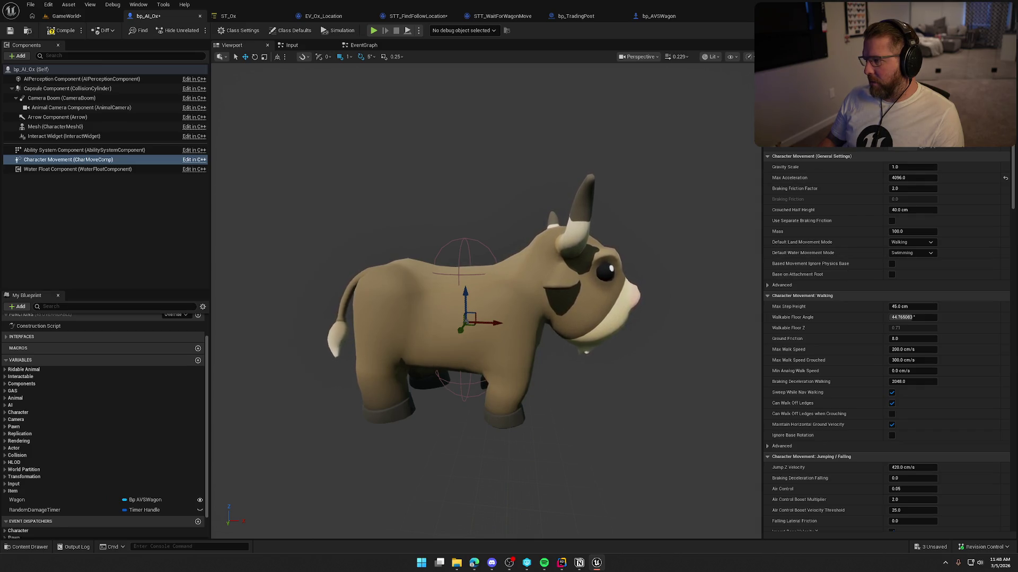
pyautogui.scroll(-15, 889, 339)
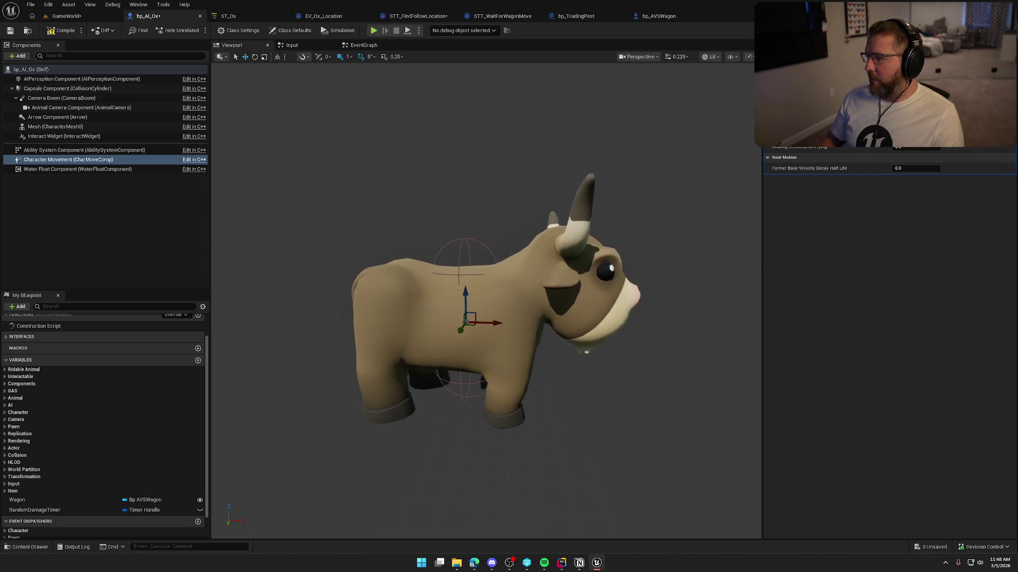
pyautogui.click(63, 30)
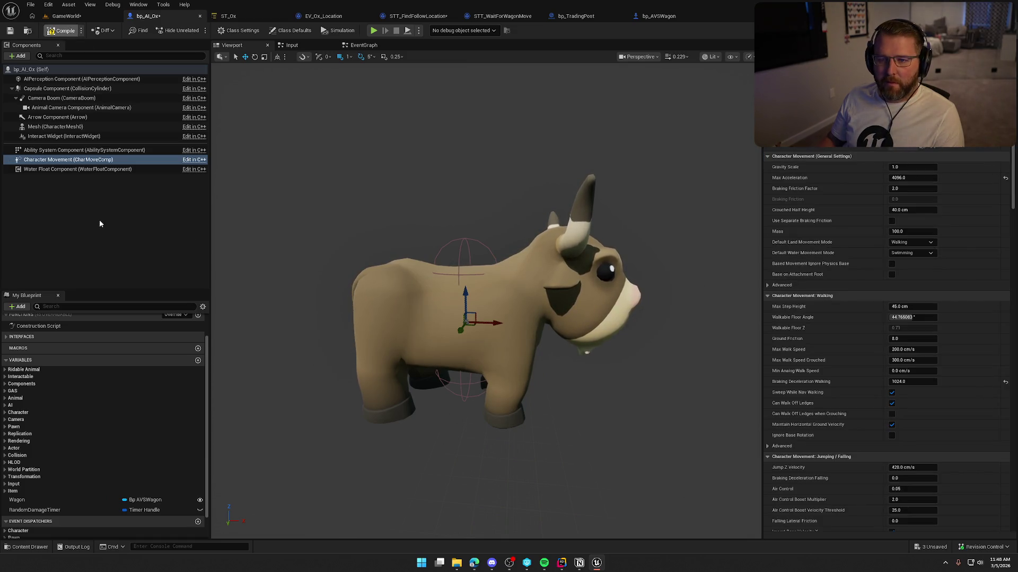
pyautogui.click(92, 225)
pyautogui.click(419, 16)
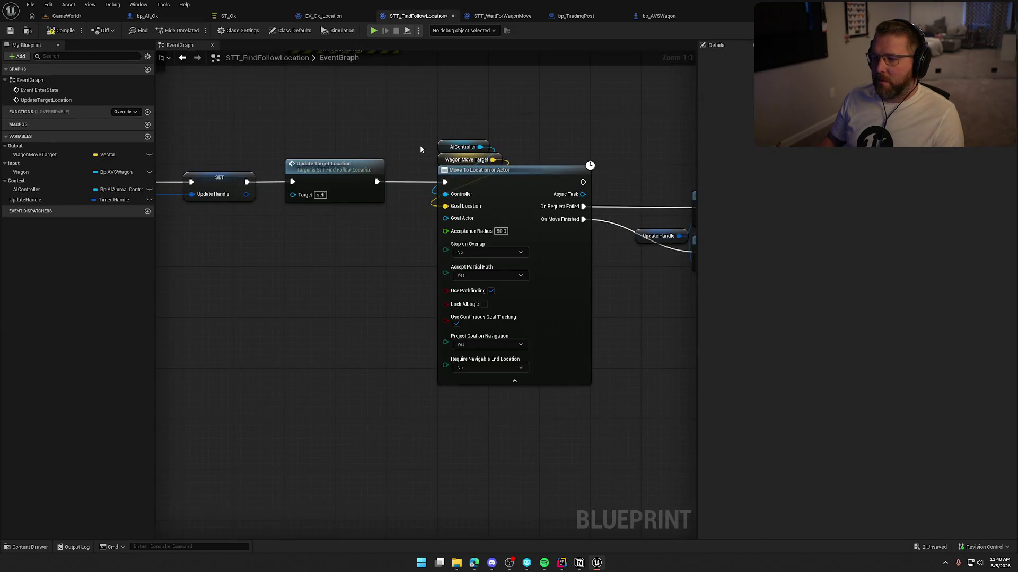
# Detach UpdateTargetLocation and wire Event EnterState directly into the SET Wagon Move Target node
pyautogui.press('Home')
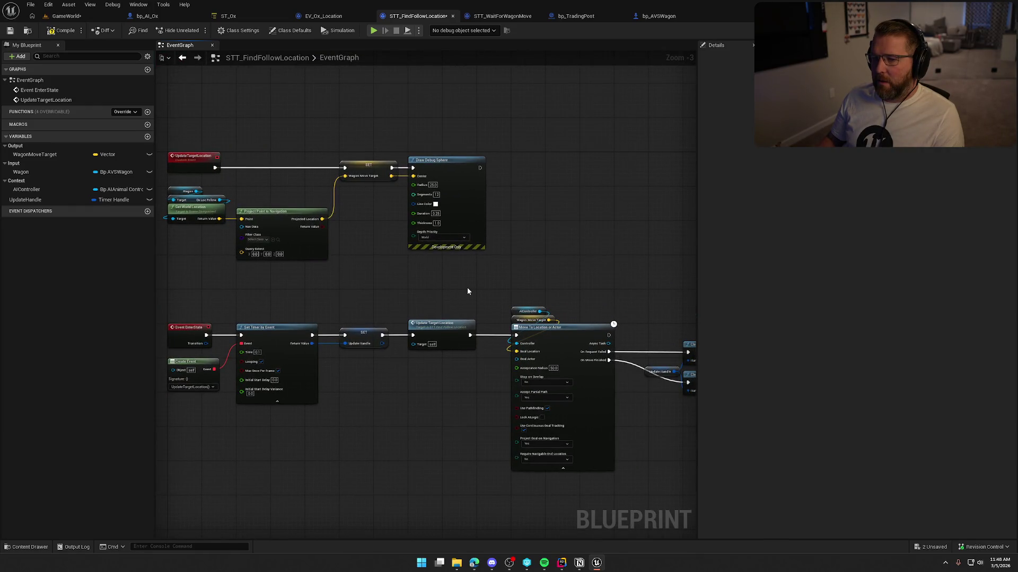
pyautogui.moveTo(381, 281)
pyautogui.mouseDown()
pyautogui.moveTo(422, 228)
pyautogui.moveTo(464, 254)
pyautogui.mouseUp()
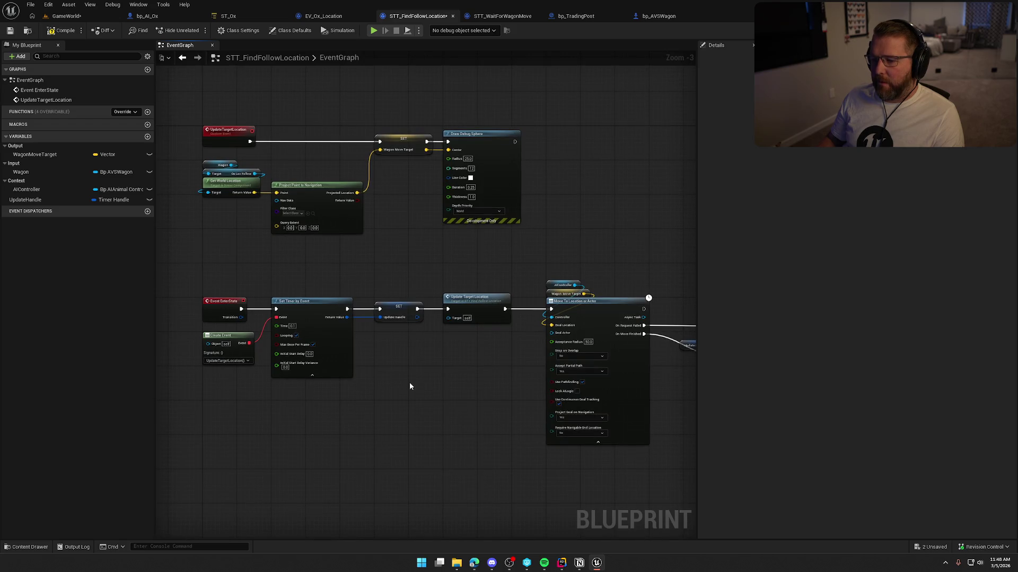
pyautogui.moveTo(470, 386)
pyautogui.mouseDown()
pyautogui.moveTo(225, 344)
pyautogui.moveTo(247, 343)
pyautogui.mouseUp()
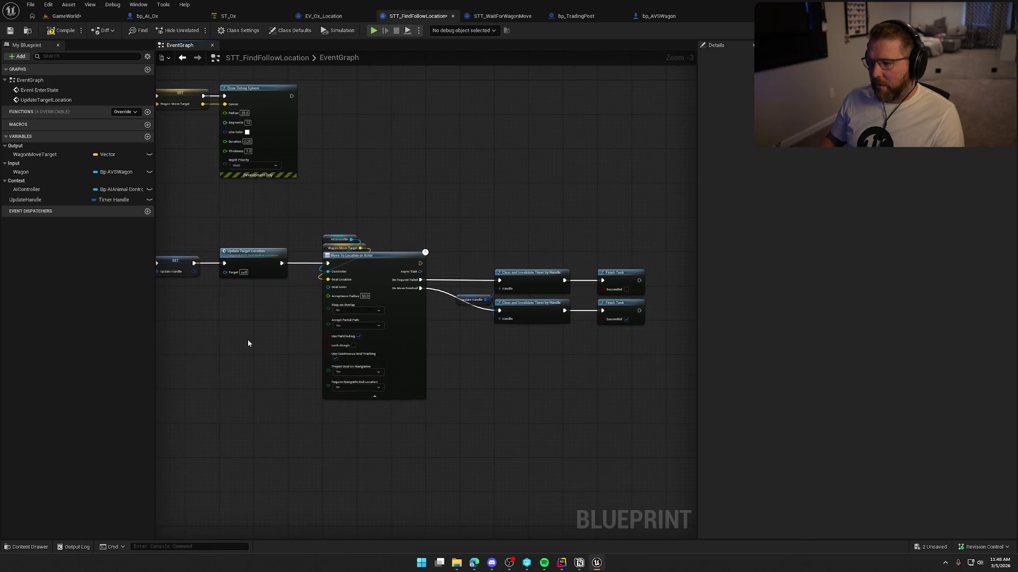
pyautogui.scroll(-2, 248, 339)
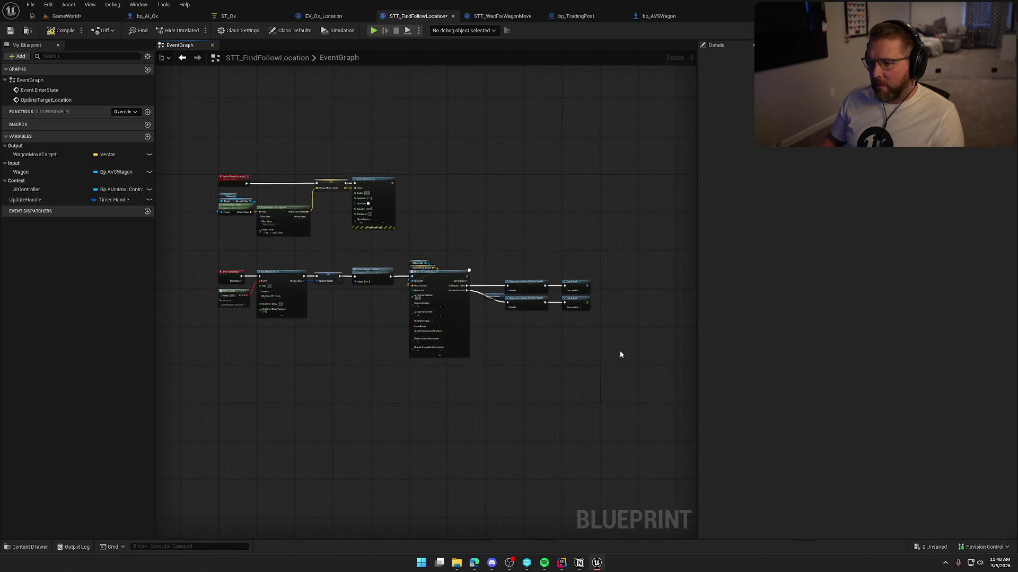
pyautogui.moveTo(620, 352)
pyautogui.mouseDown()
pyautogui.moveTo(198, 273)
pyautogui.moveTo(194, 262)
pyautogui.mouseUp()
pyautogui.scroll(4, 238, 362)
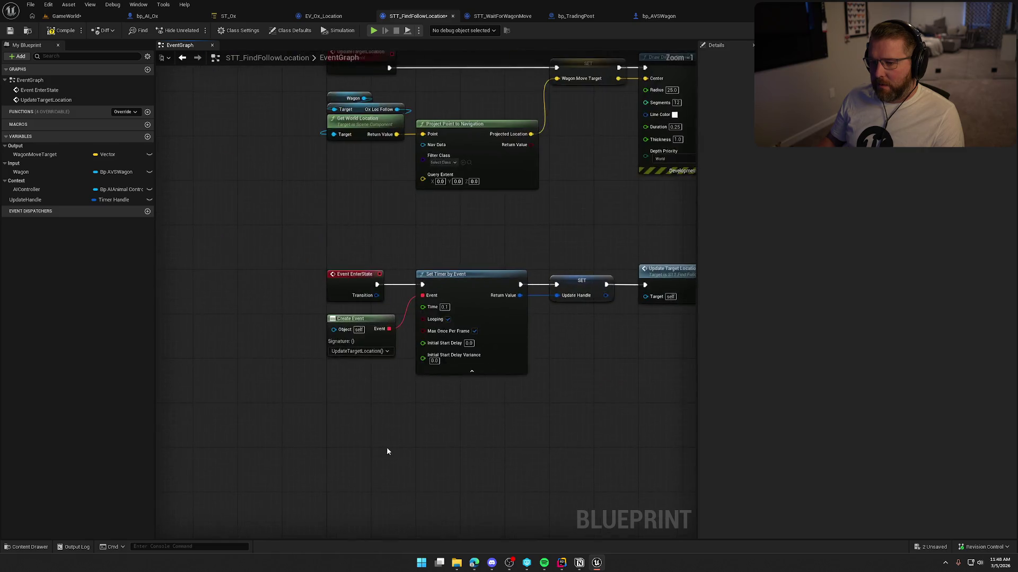
pyautogui.moveTo(356, 371); pyautogui.dragTo(250, 147)
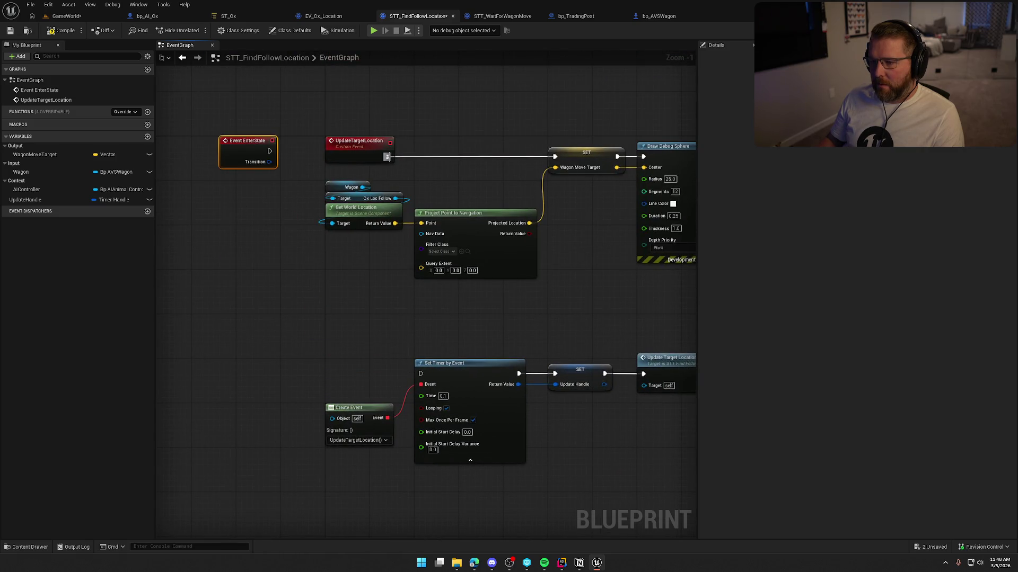
pyautogui.keyDown('alt'); pyautogui.click(387, 157); pyautogui.keyUp('alt')
pyautogui.moveTo(371, 151); pyautogui.dragTo(231, 334)
pyautogui.moveTo(268, 152); pyautogui.dragTo(555, 157)
# Delete the timer, Move To, Clear and Finish Task nodes along with the UpdateTargetLocation event
pyautogui.scroll(-3, 334, 136)
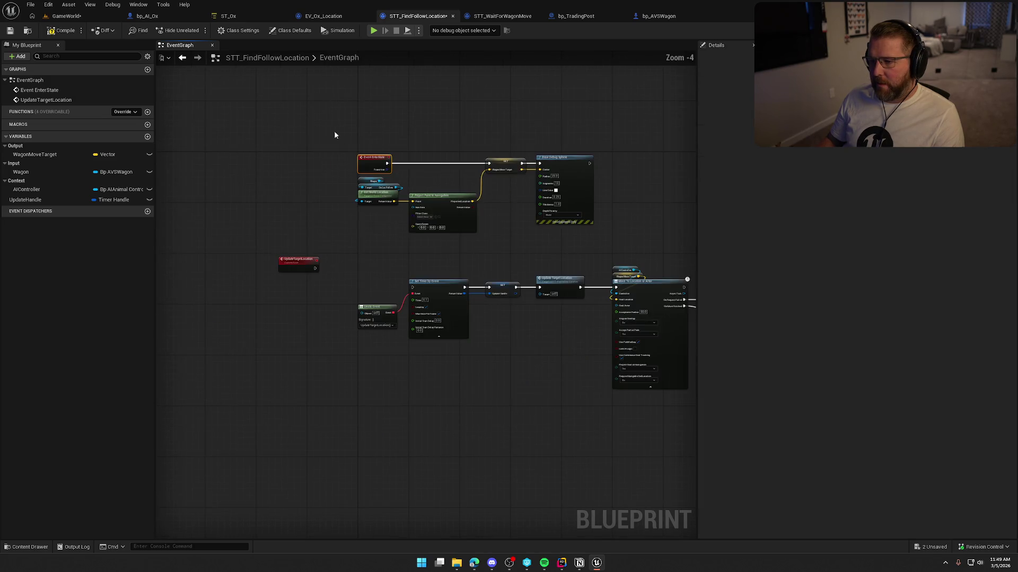
pyautogui.scroll(4, 501, 189)
pyautogui.scroll(-2, 425, 345)
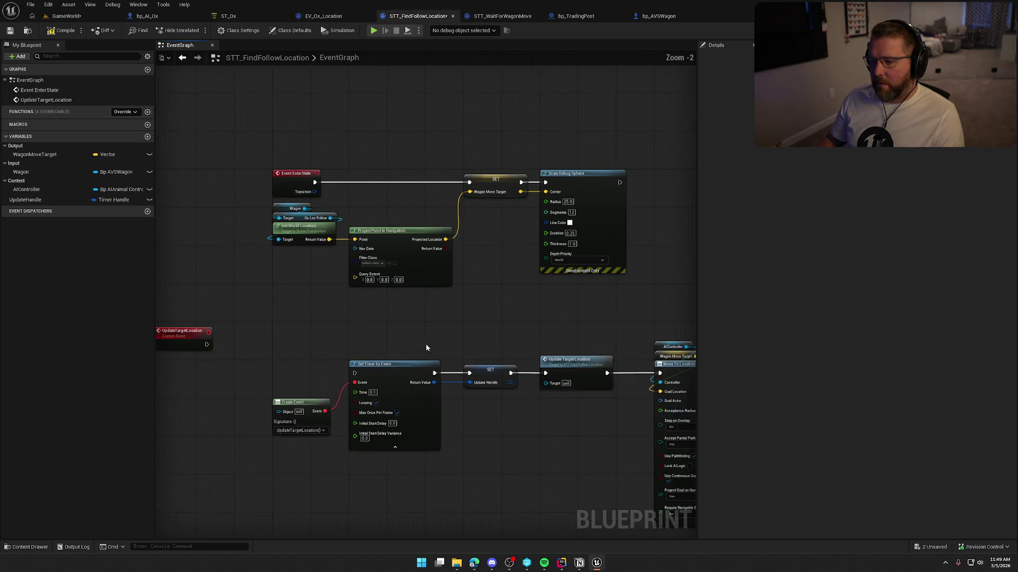
pyautogui.scroll(-2, 189, 220)
pyautogui.moveTo(186, 221); pyautogui.dragTo(708, 390)
pyautogui.press('Delete')
pyautogui.press('Home')
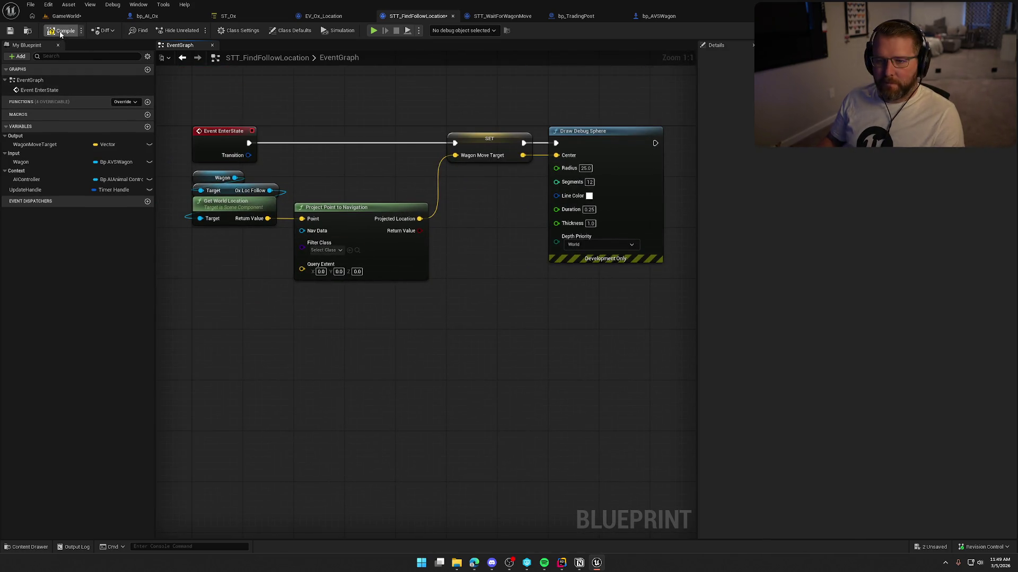
# Remove the UpdateHandle and AIController variables from the follow-location task
pyautogui.click(32, 189)
pyautogui.press('Delete')
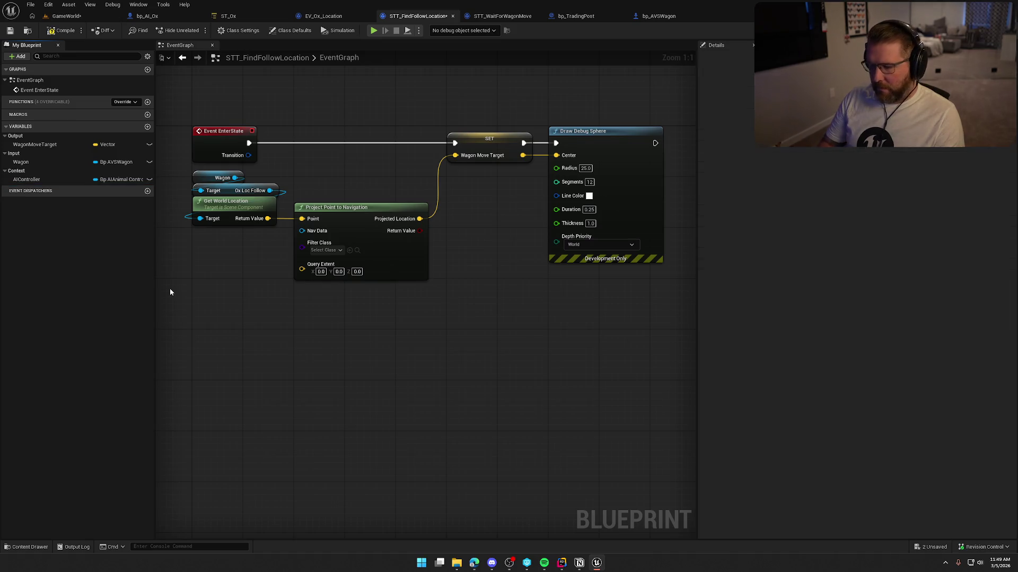
pyautogui.click(32, 179)
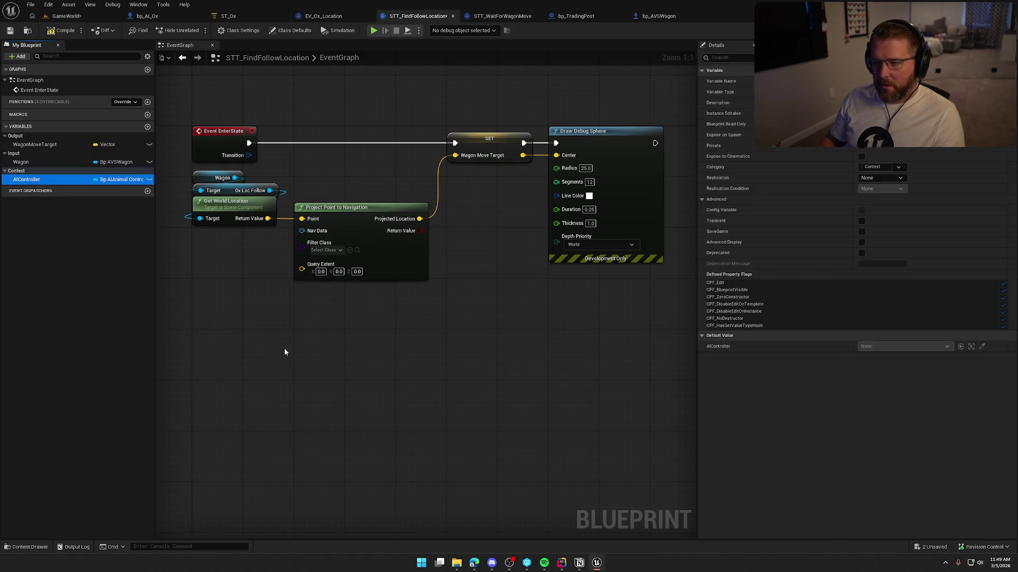
pyautogui.press('Delete')
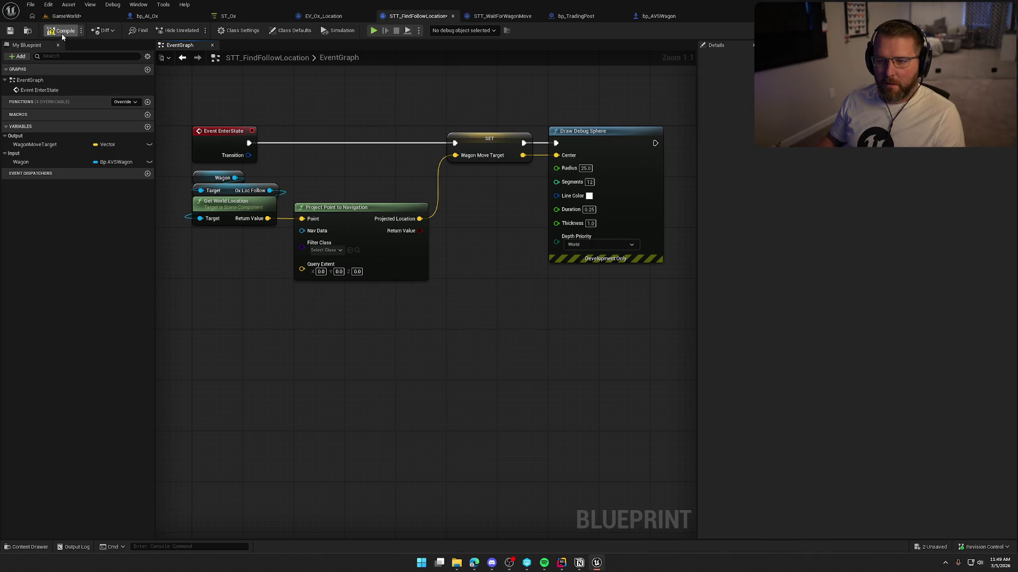
pyautogui.click(249, 16)
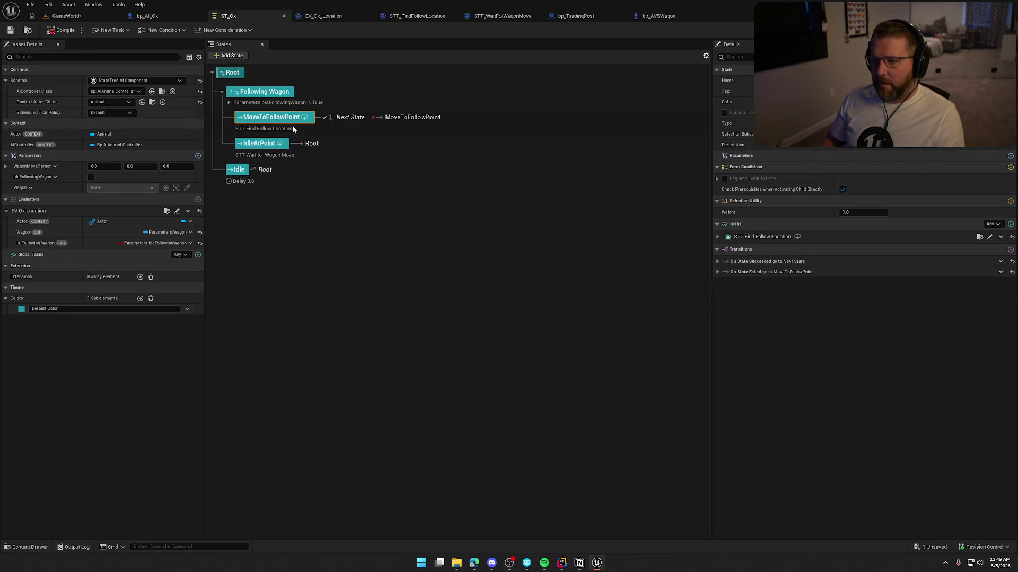
# Add a Move To task with Destination bound to Parameters.WagonMoveTarget and acceptable radius 50, then compile ST_Ox
pyautogui.click(717, 237)
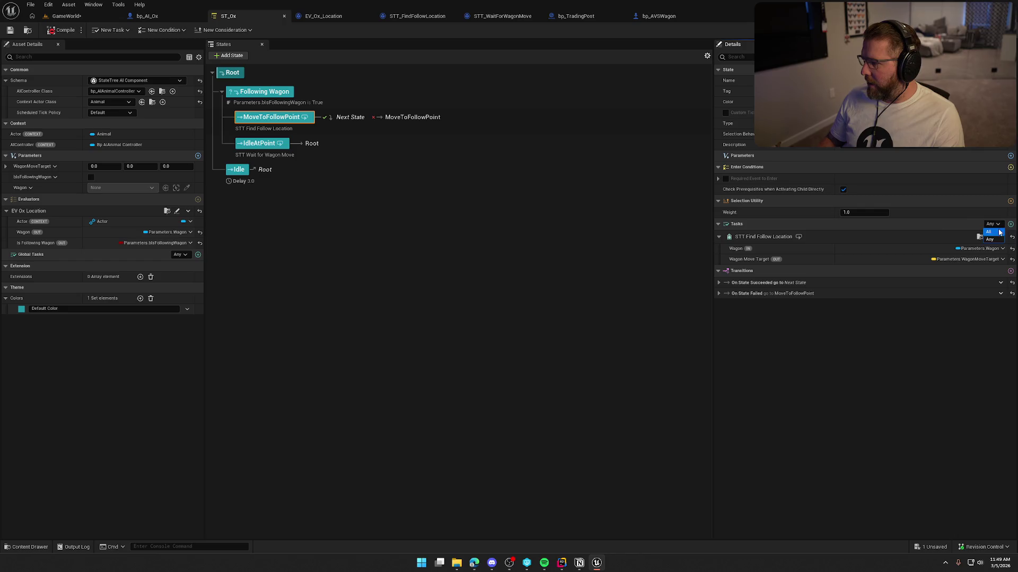
pyautogui.click(1009, 225)
pyautogui.click(914, 262)
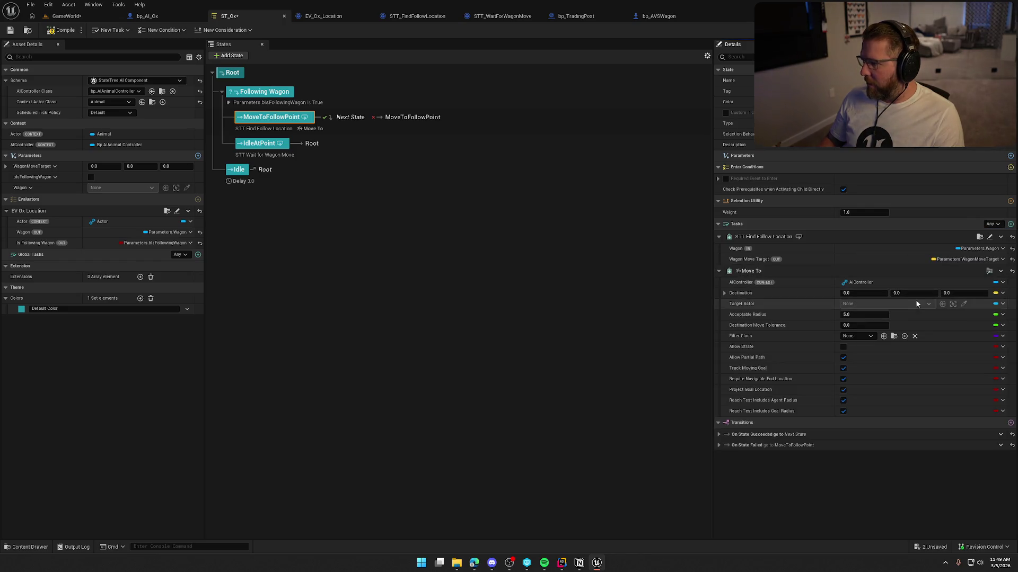
pyautogui.click(1002, 293)
pyautogui.moveTo(956, 324)
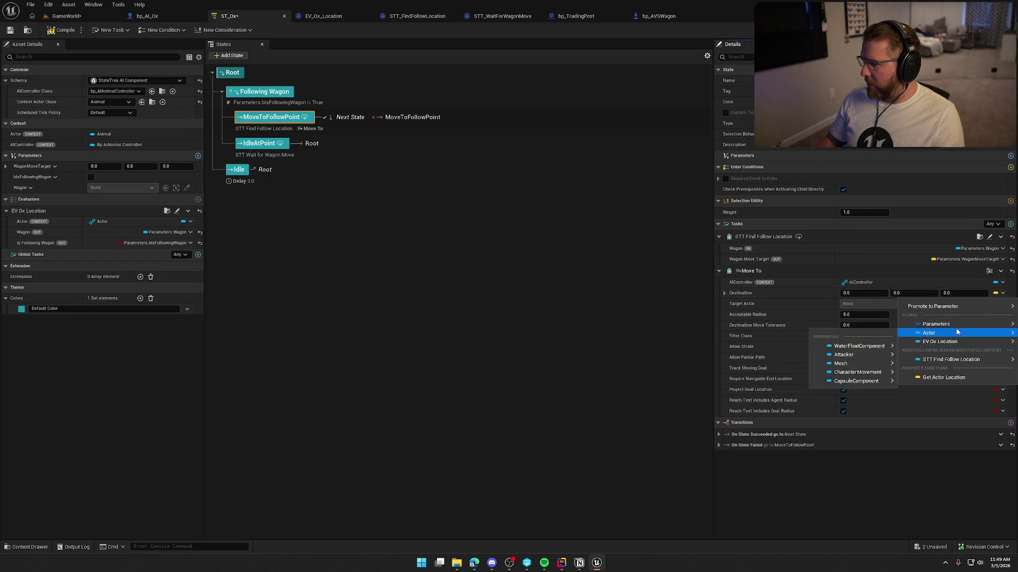
pyautogui.click(879, 337)
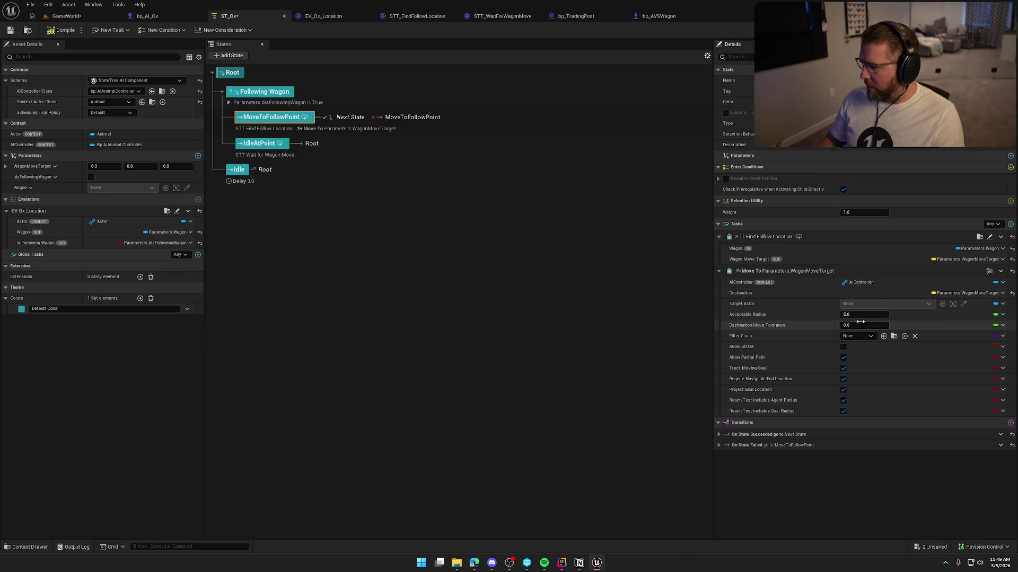
pyautogui.click(798, 313)
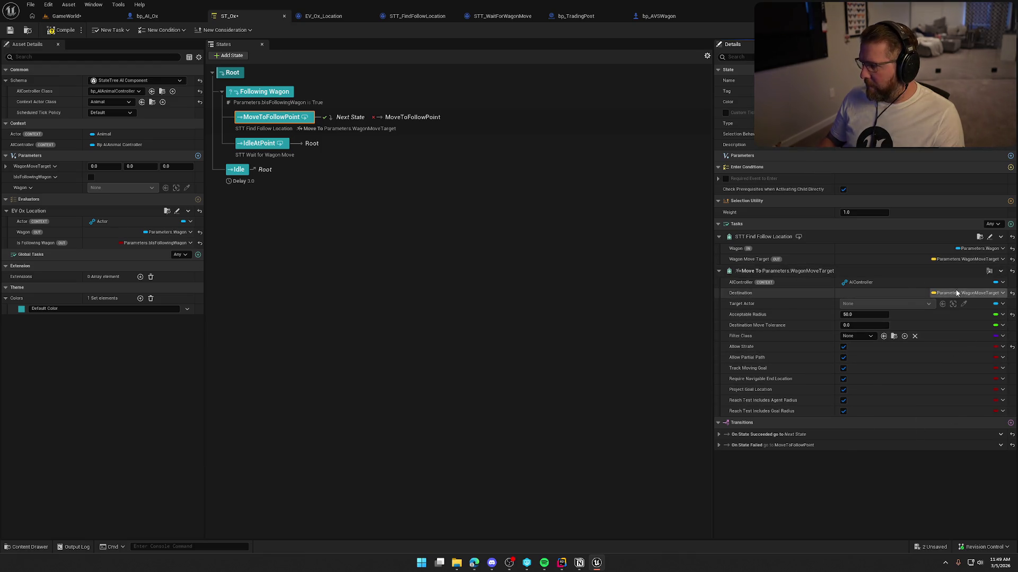
pyautogui.click(50, 30)
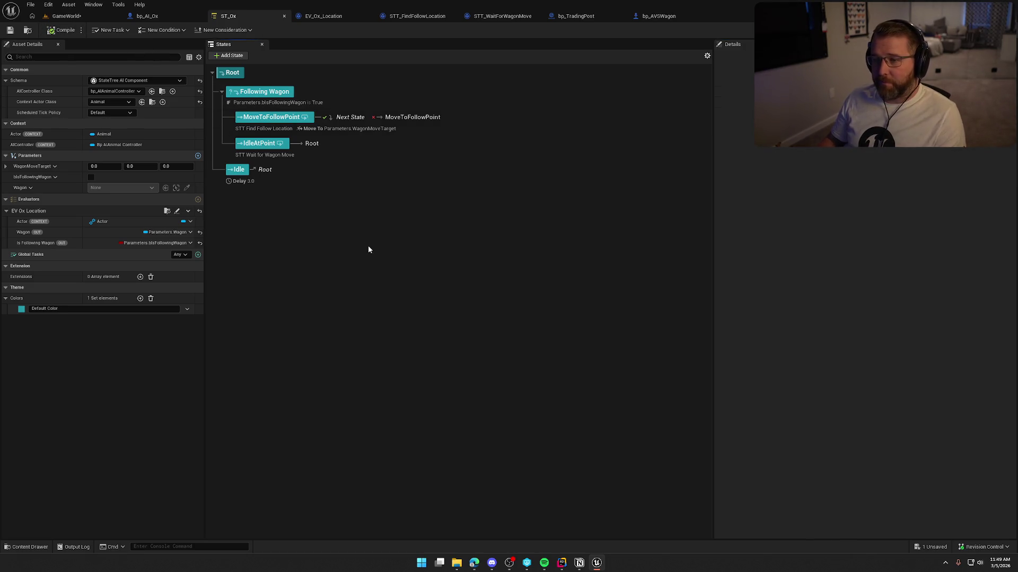
pyautogui.click(66, 16)
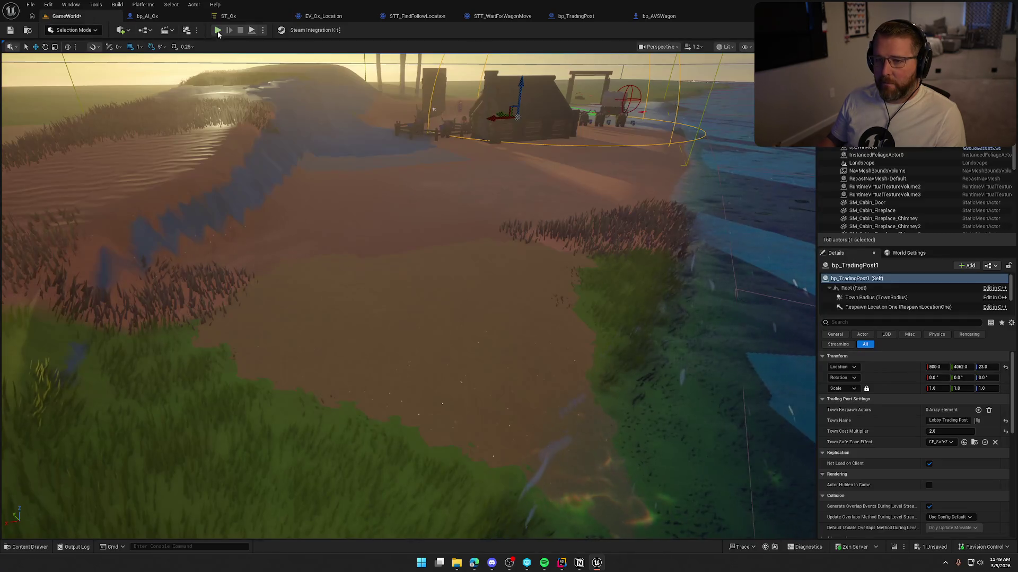
# Start a play-in-editor session and walk the character past the oxen up to the wagon
pyautogui.hotkey('alt', 'p')
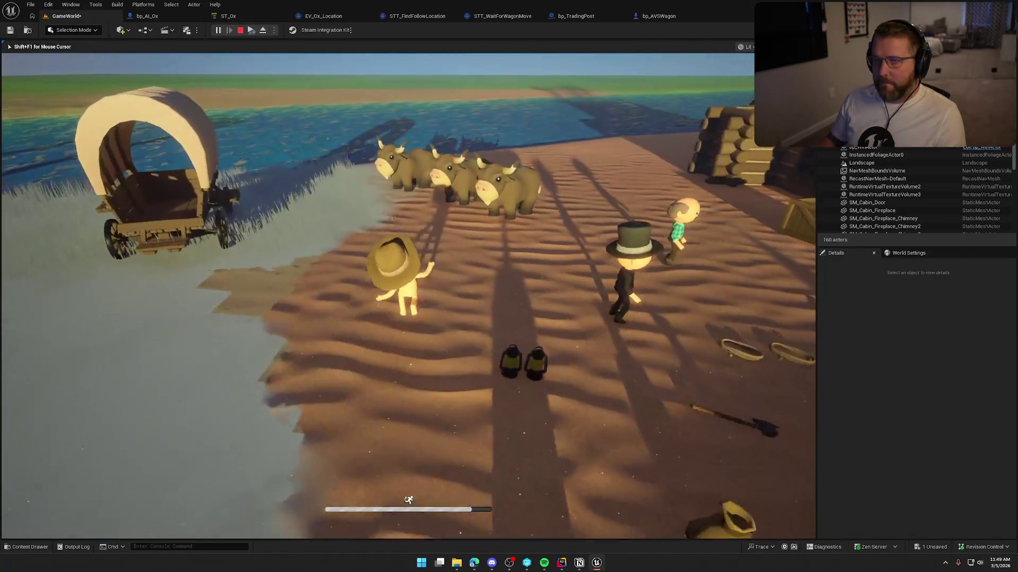
pyautogui.press('w')
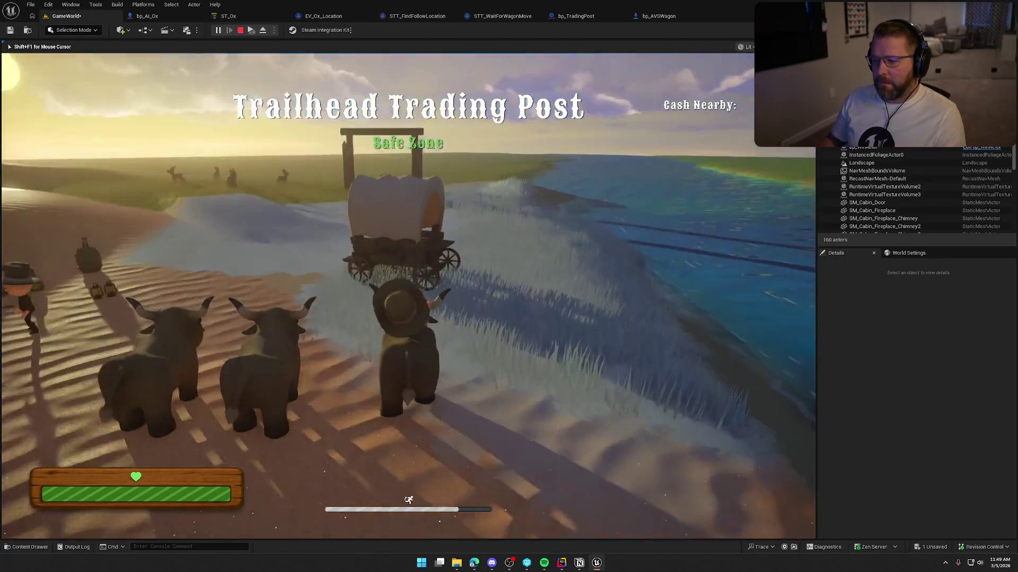
pyautogui.press('w')
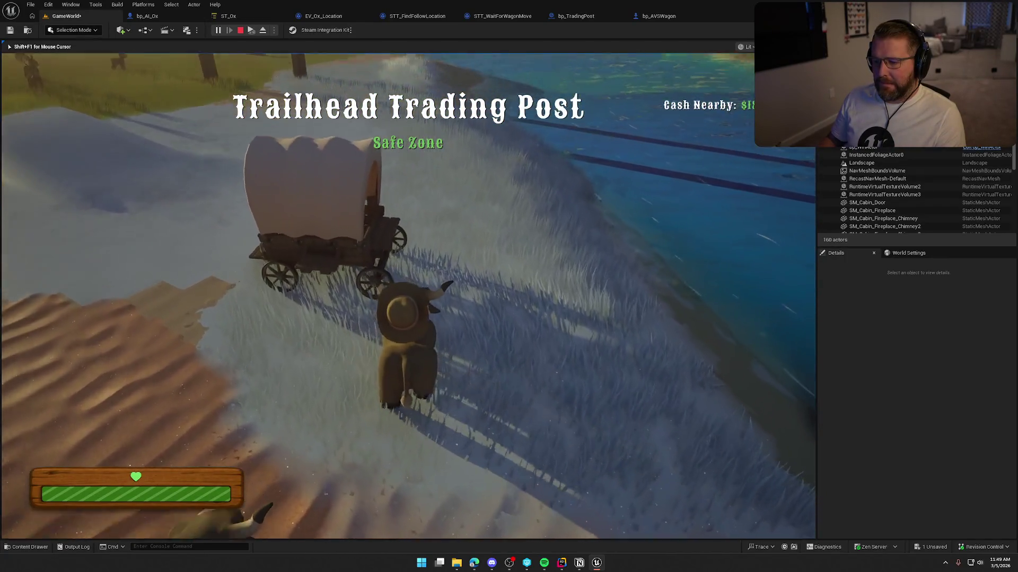
pyautogui.press('w')
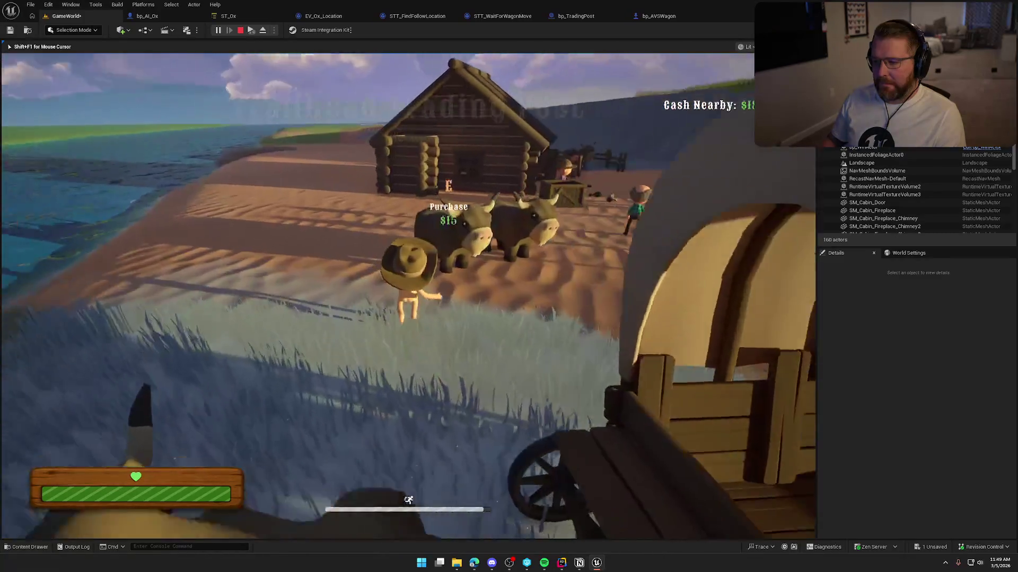
pyautogui.press('w')
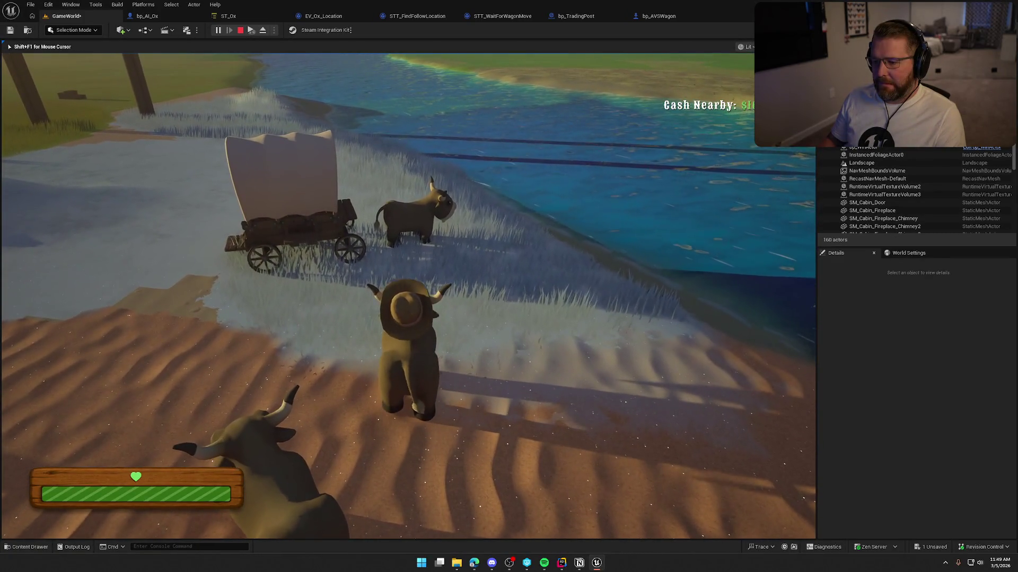
pyautogui.press('w')
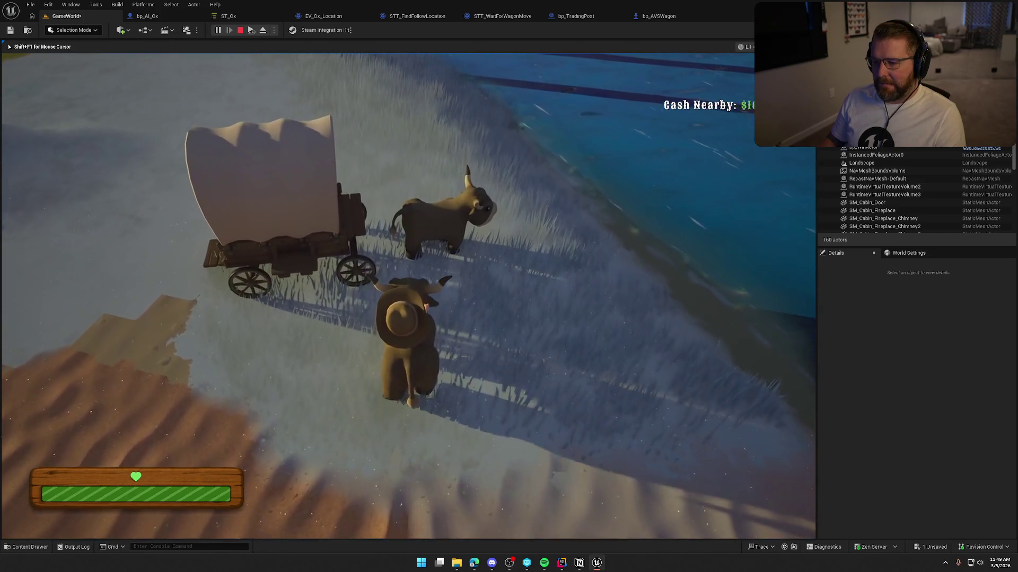
pyautogui.press('w')
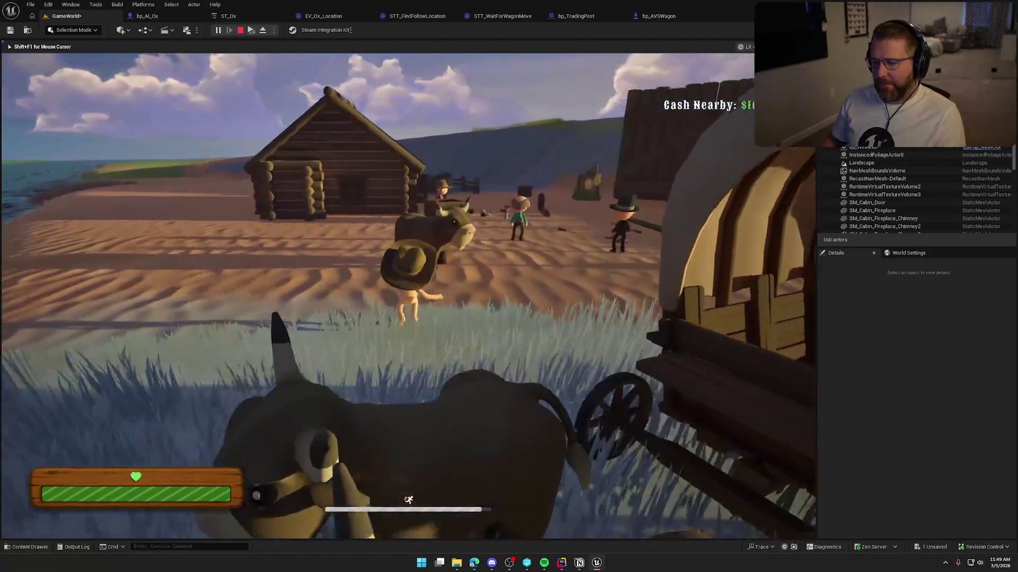
pyautogui.press('w')
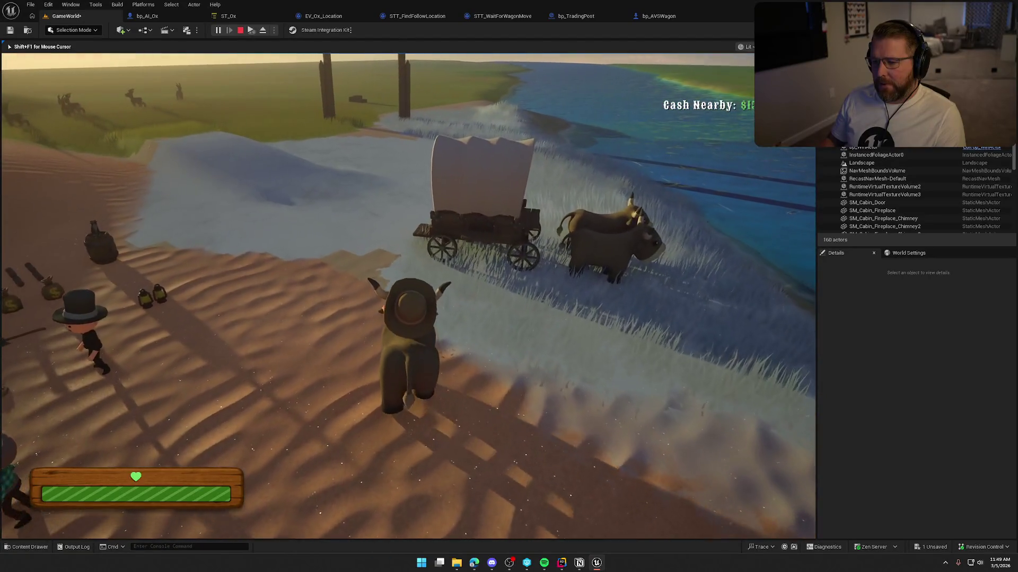
pyautogui.press('w')
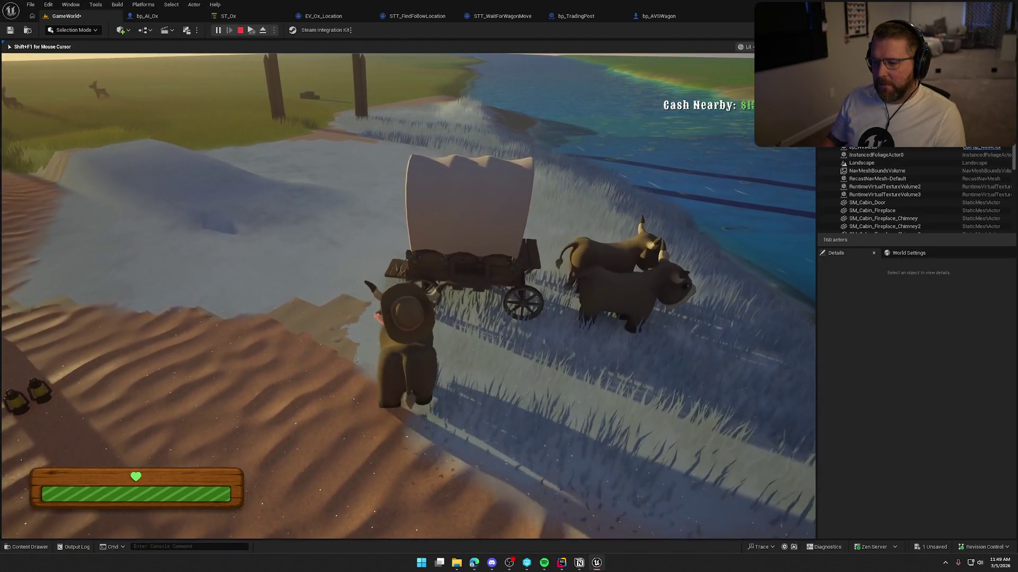
pyautogui.press('w')
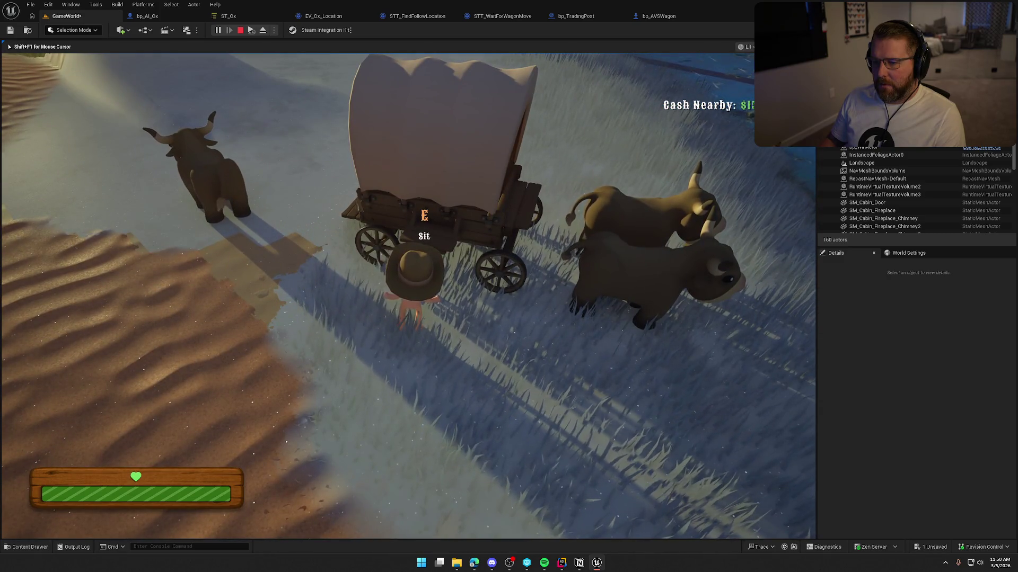
pyautogui.press('w')
# Board the wagon and drive it left toward the trading post, then stop the session
pyautogui.press('e')
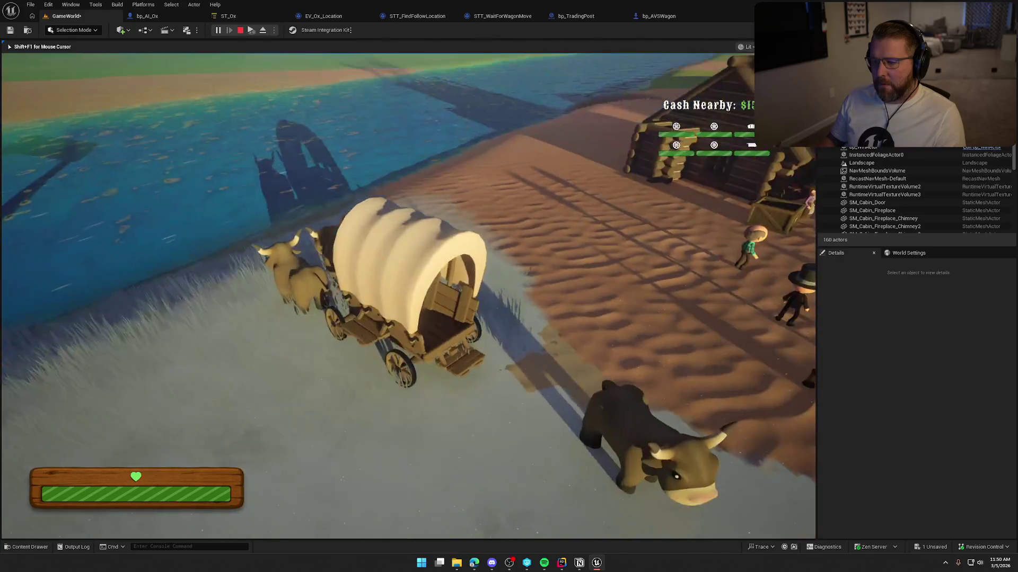
pyautogui.press('w')
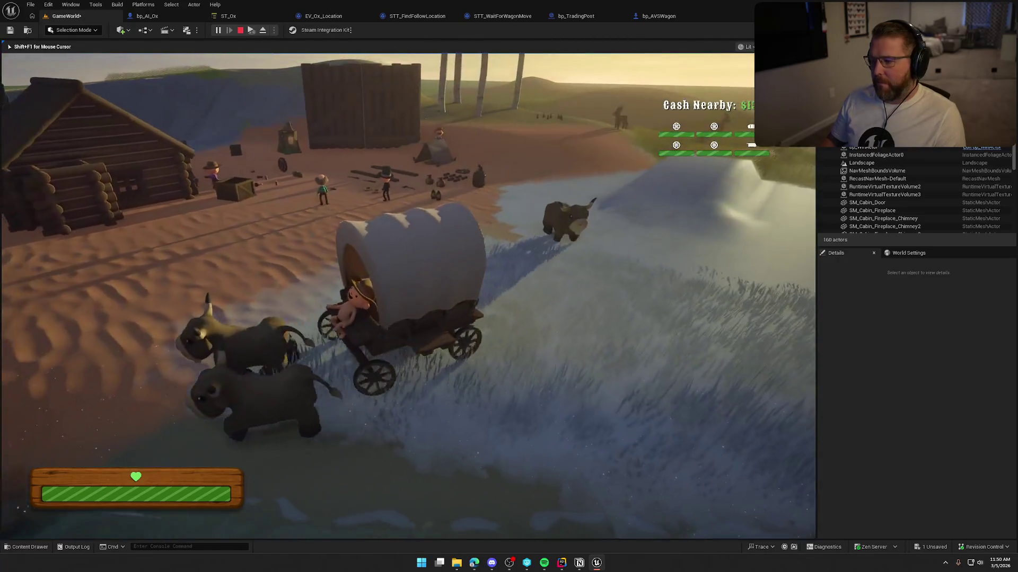
pyautogui.press('a')
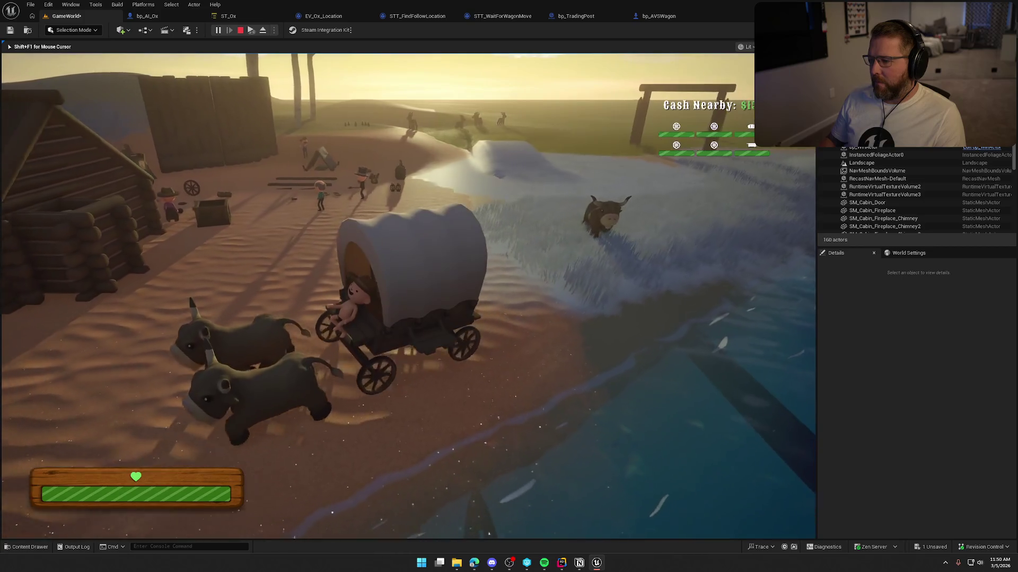
pyautogui.press('a')
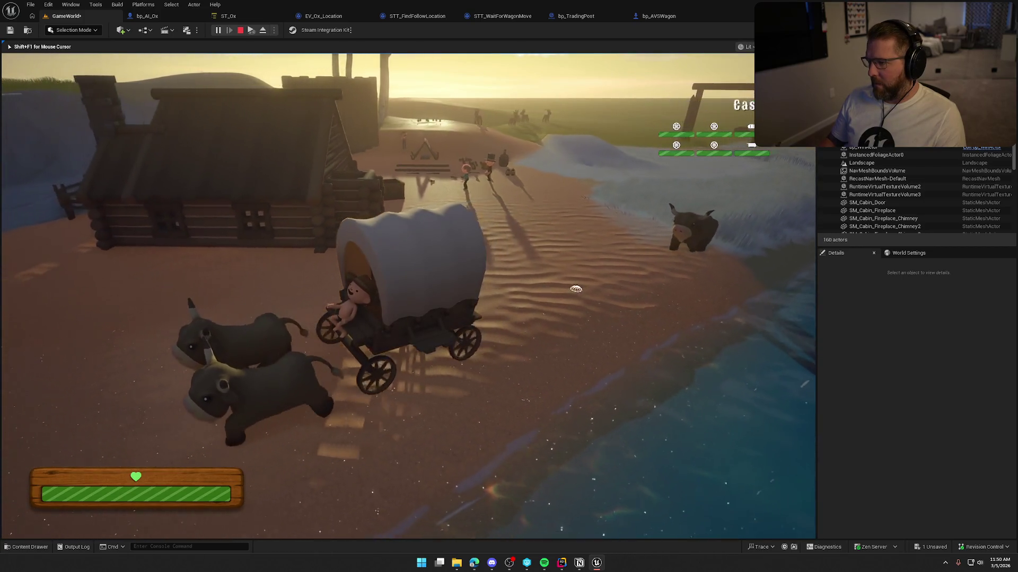
pyautogui.press('a')
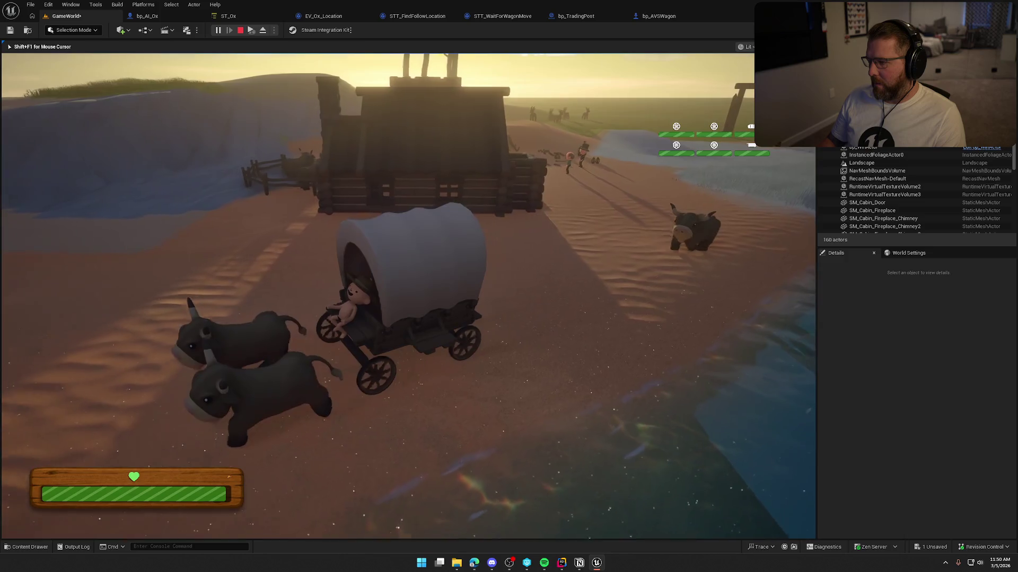
pyautogui.press('a')
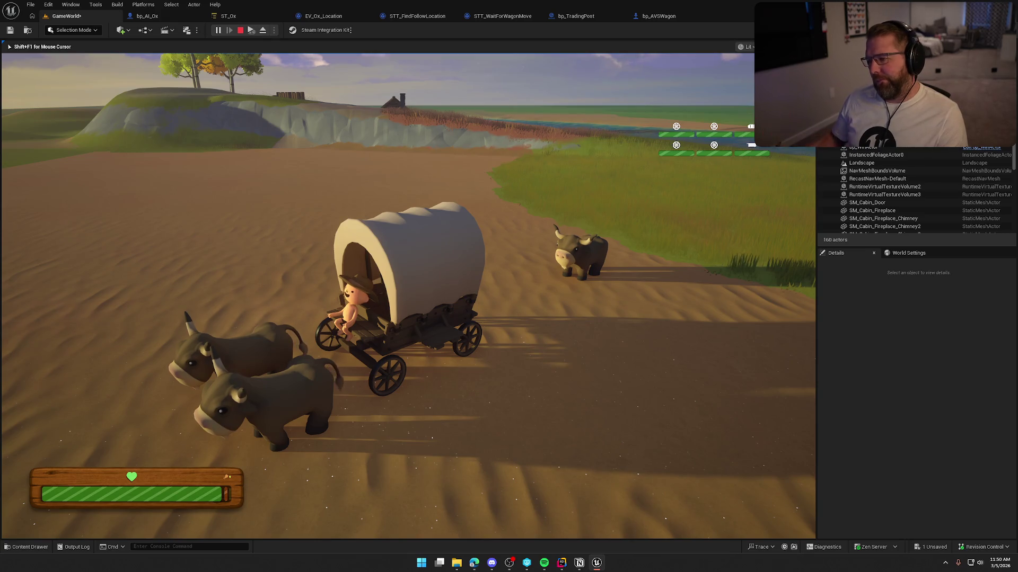
pyautogui.press('Escape')
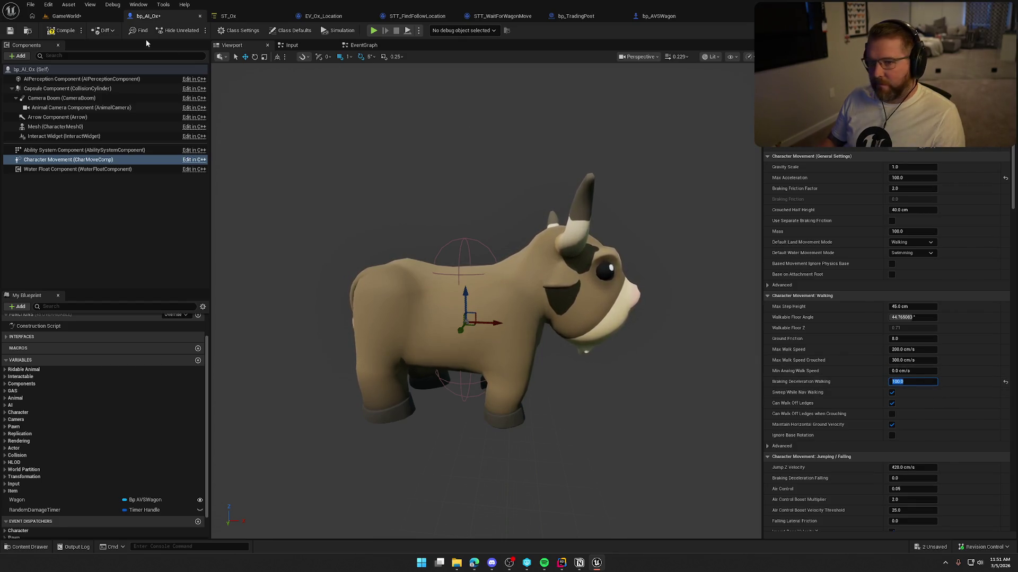
# Relaunch play in GameWorld and walk the character around to the front of the wagon
pyautogui.click(67, 16)
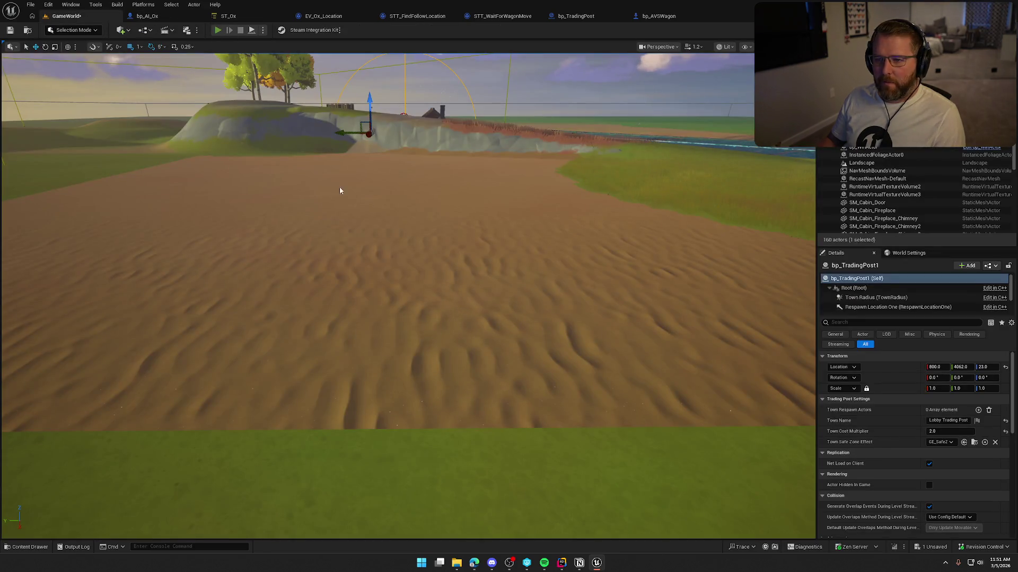
pyautogui.hotkey('alt', 'p')
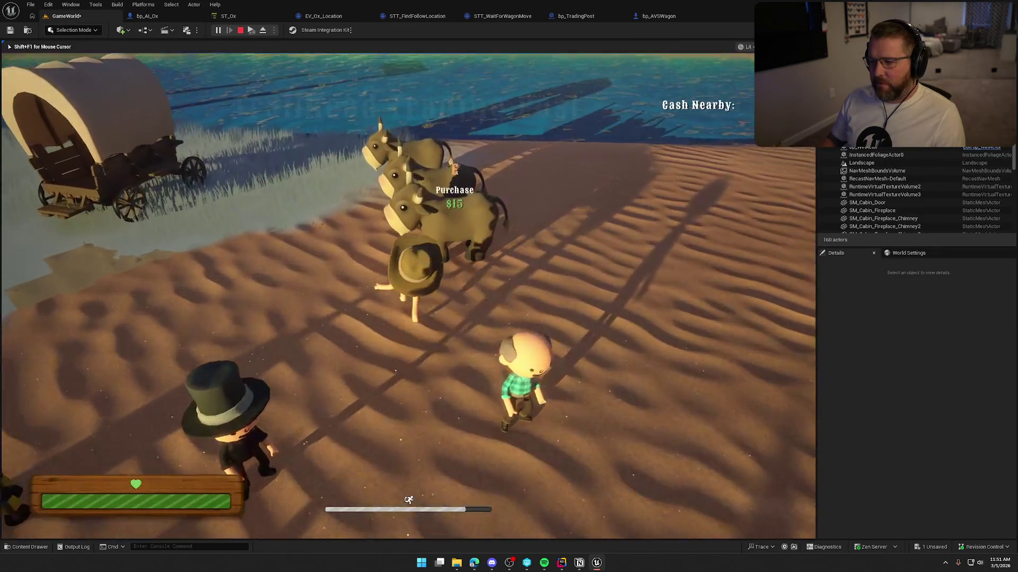
pyautogui.press('w')
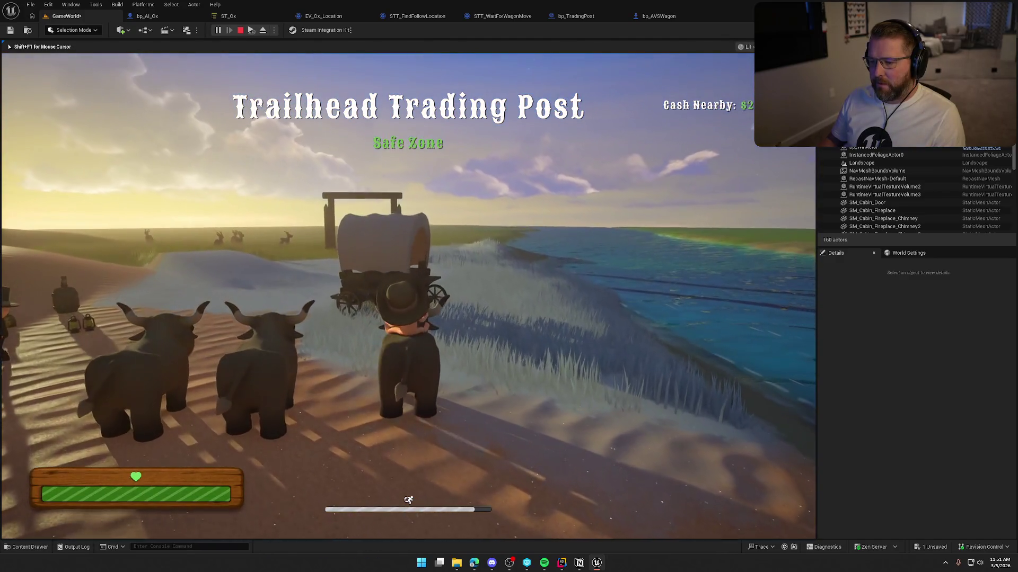
pyautogui.press('w')
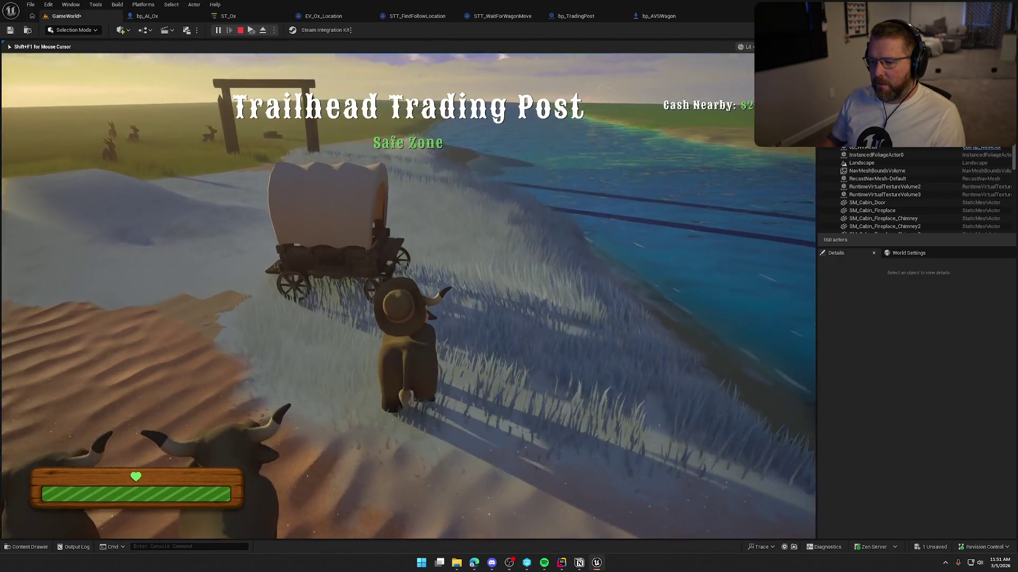
pyautogui.press('w')
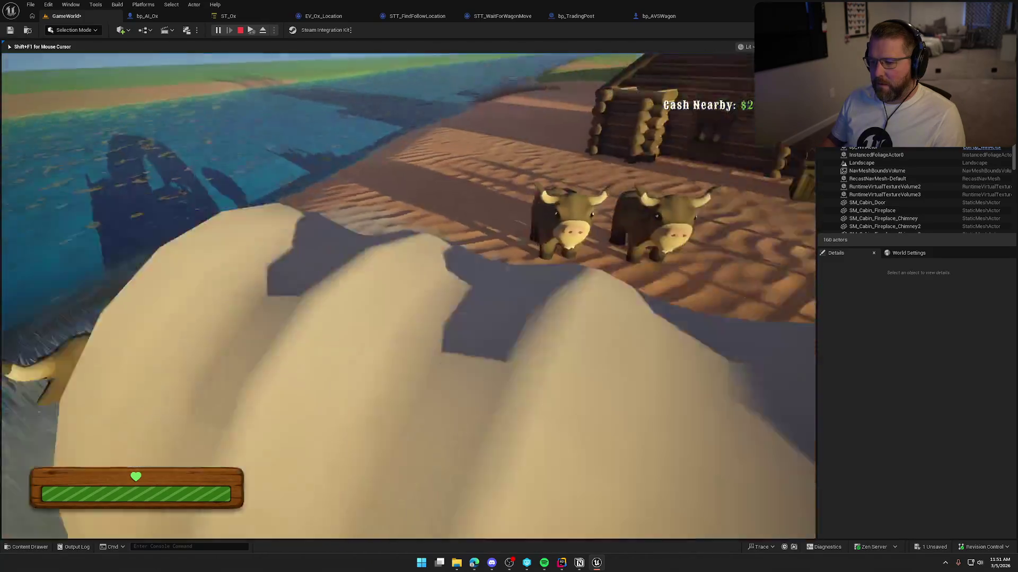
pyautogui.press('w')
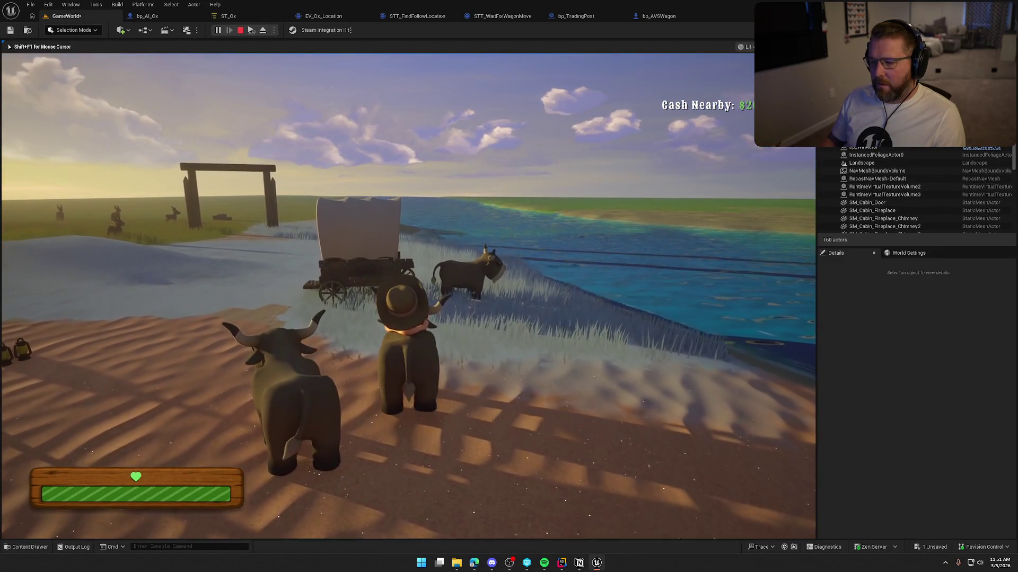
pyautogui.press('w')
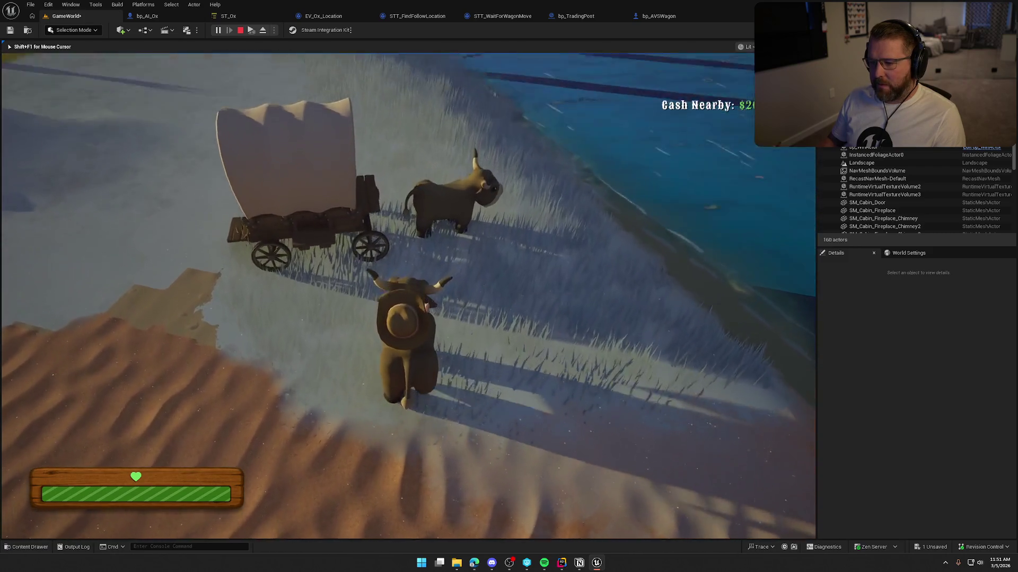
pyautogui.press('w')
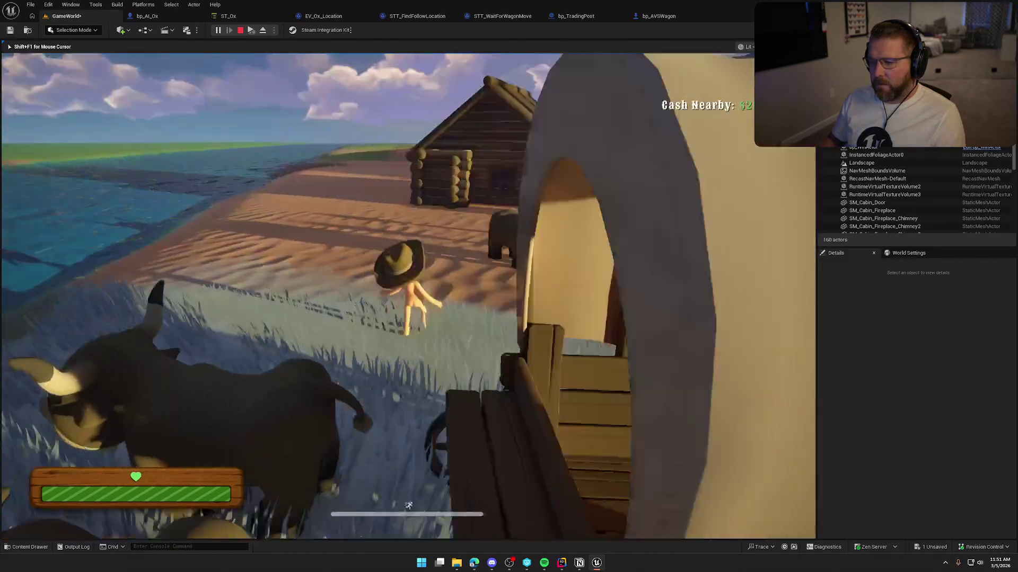
pyautogui.press('w')
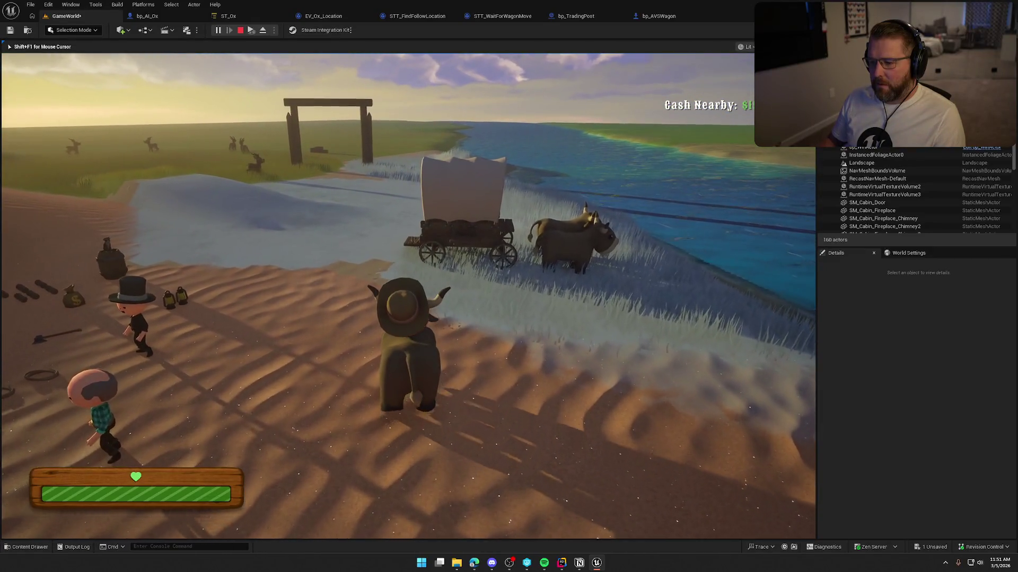
pyautogui.press('w')
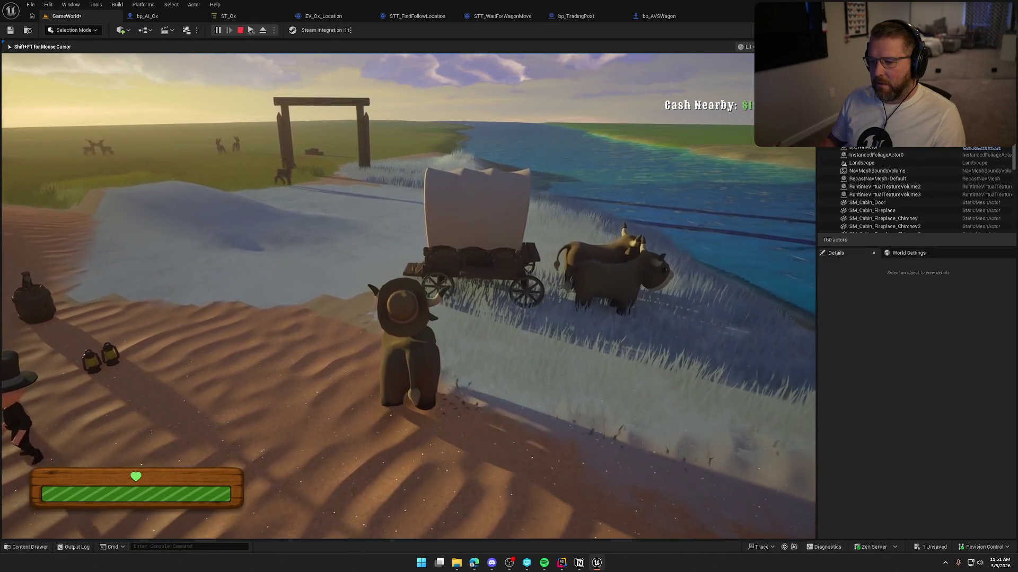
pyautogui.press('w')
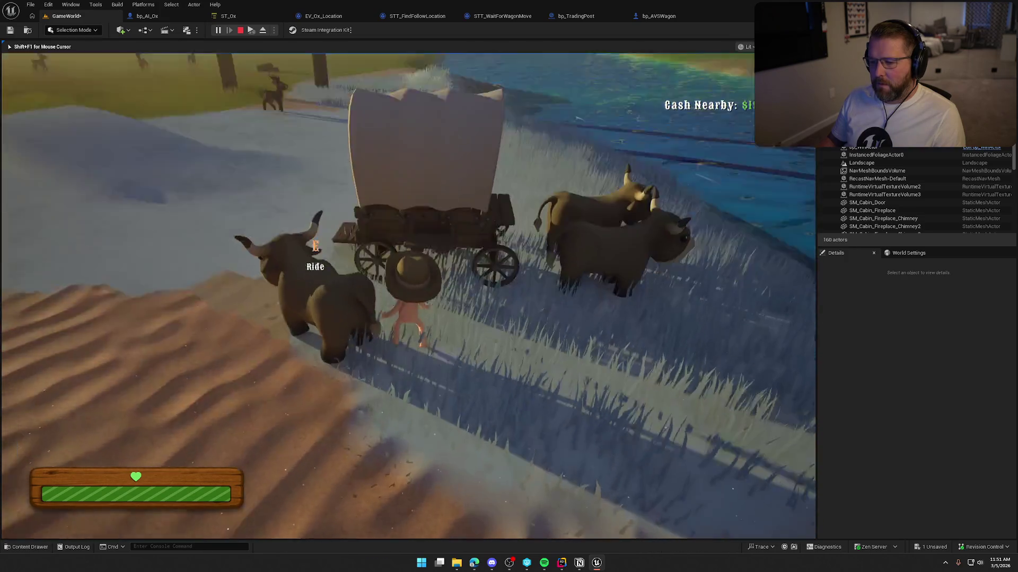
pyautogui.press('w')
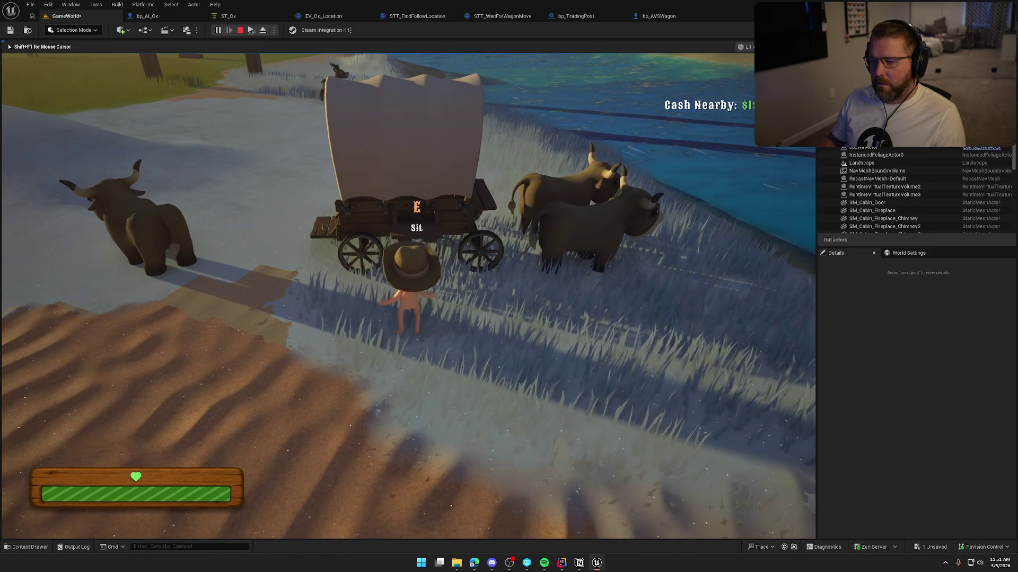
pyautogui.press('w')
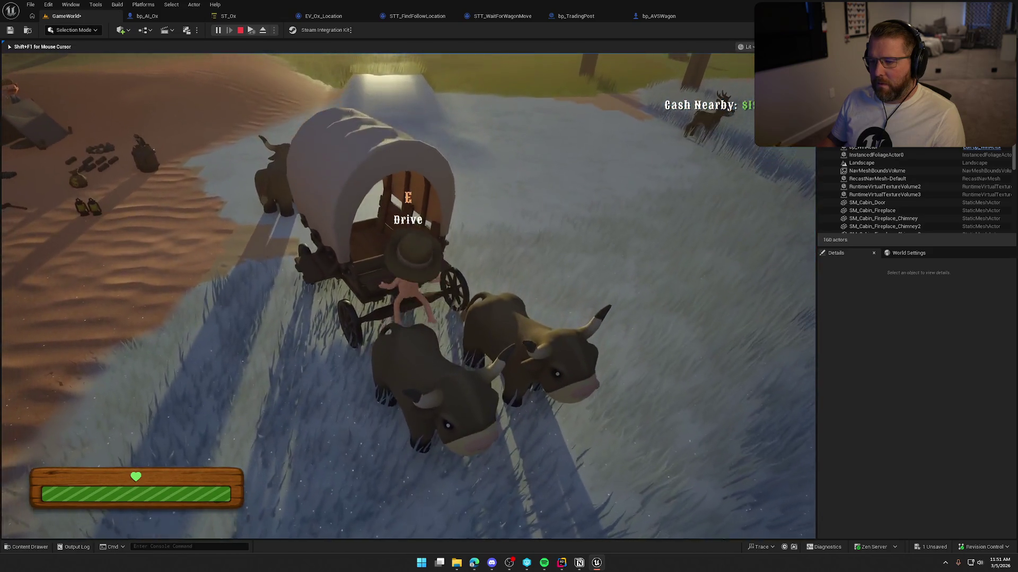
# Drive the wagon along the riverbank sand watching the oxen follow, then stop and return to bp_AI_Ox
pyautogui.press('e')
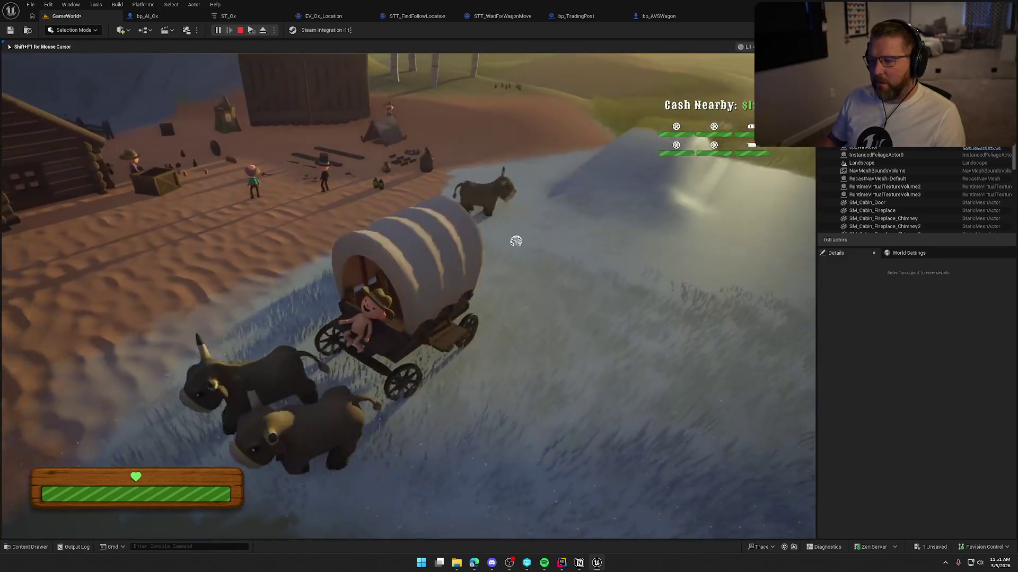
pyautogui.press('w')
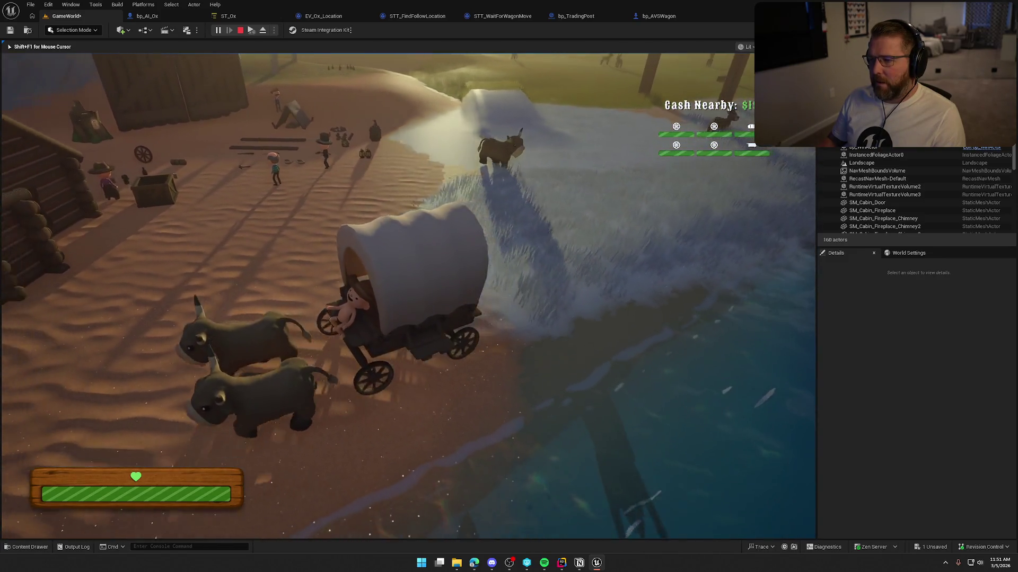
pyautogui.press('w')
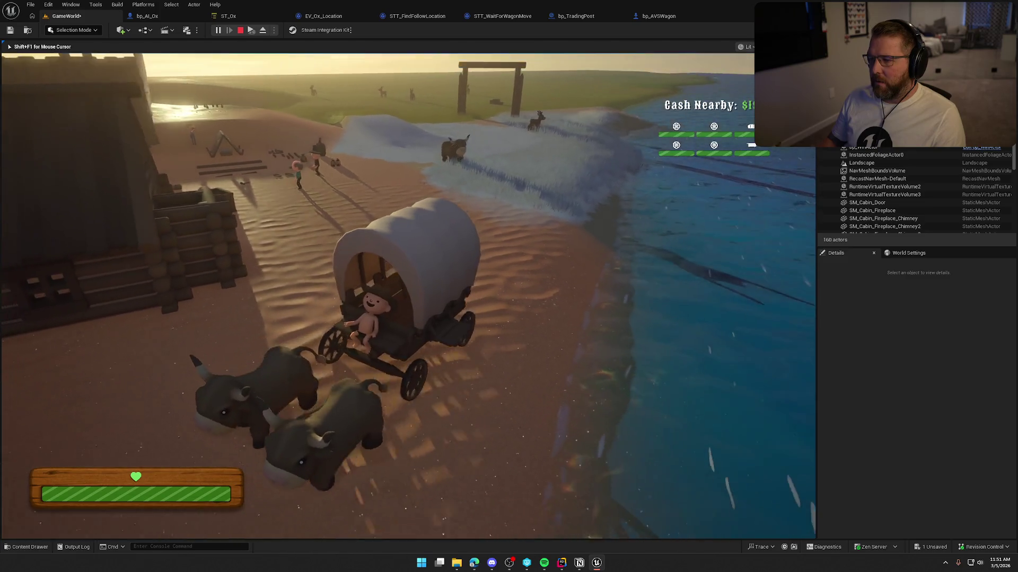
pyautogui.press('w')
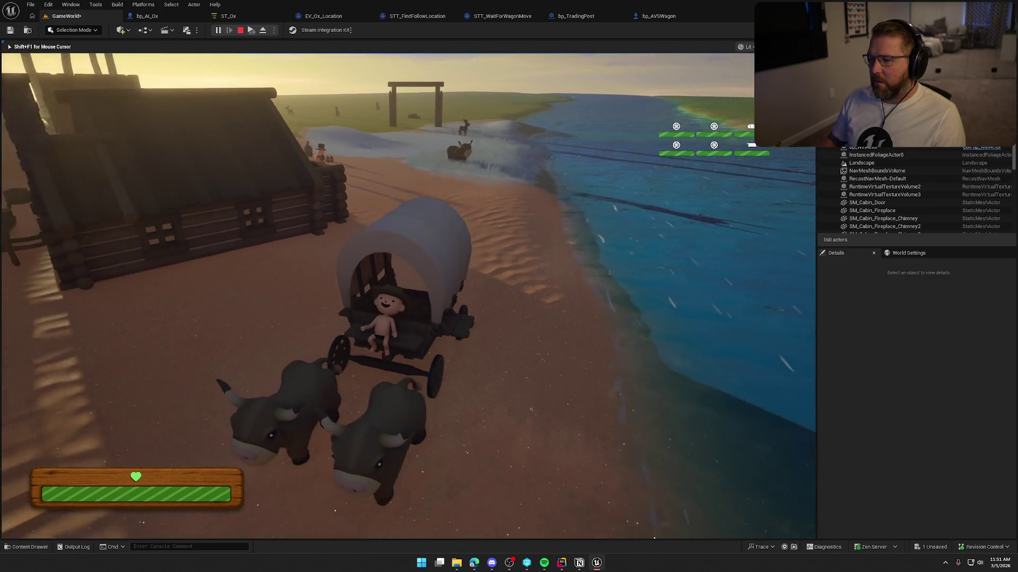
pyautogui.press('w')
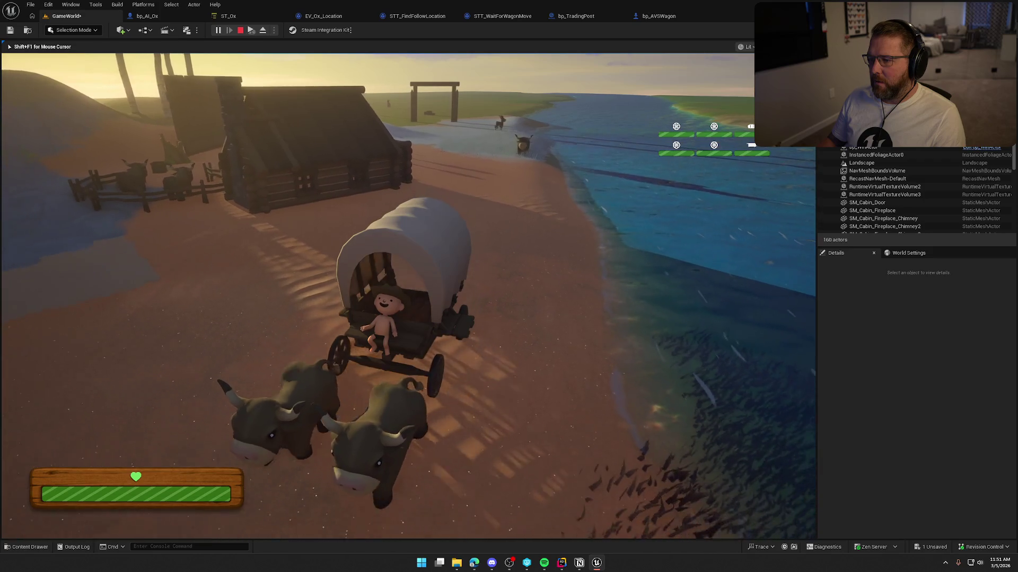
pyautogui.press('w')
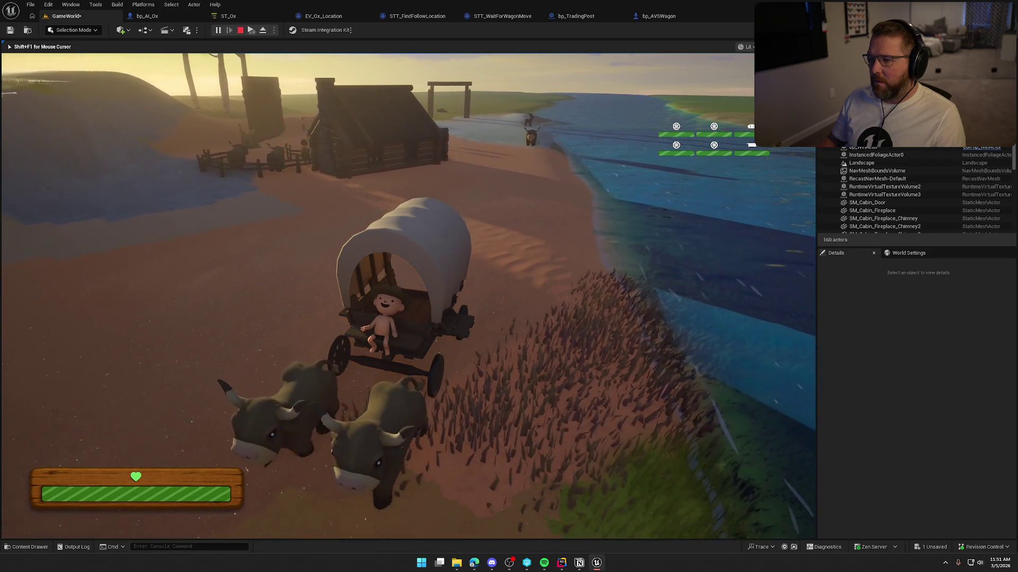
pyautogui.press('w')
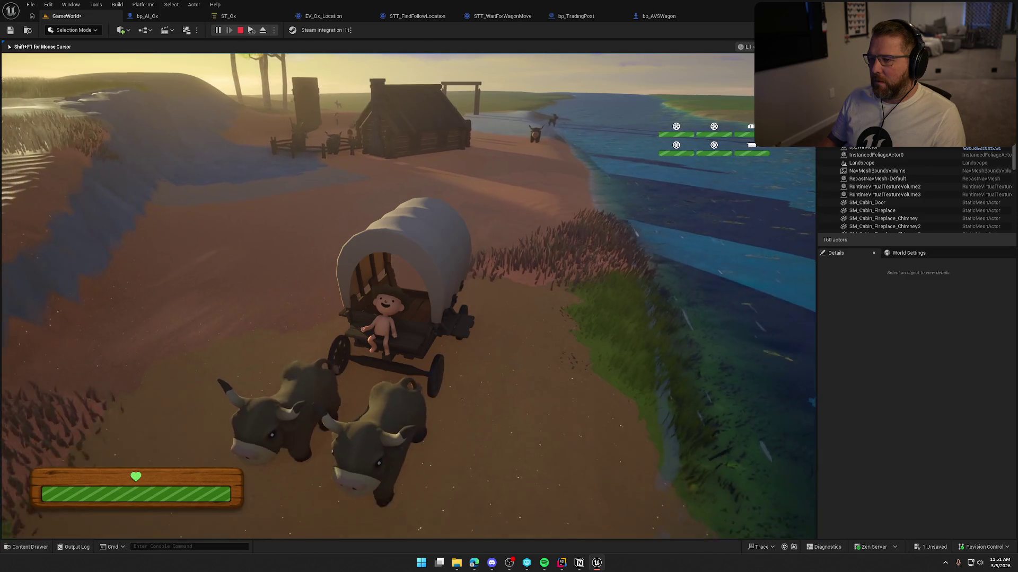
pyautogui.press('w')
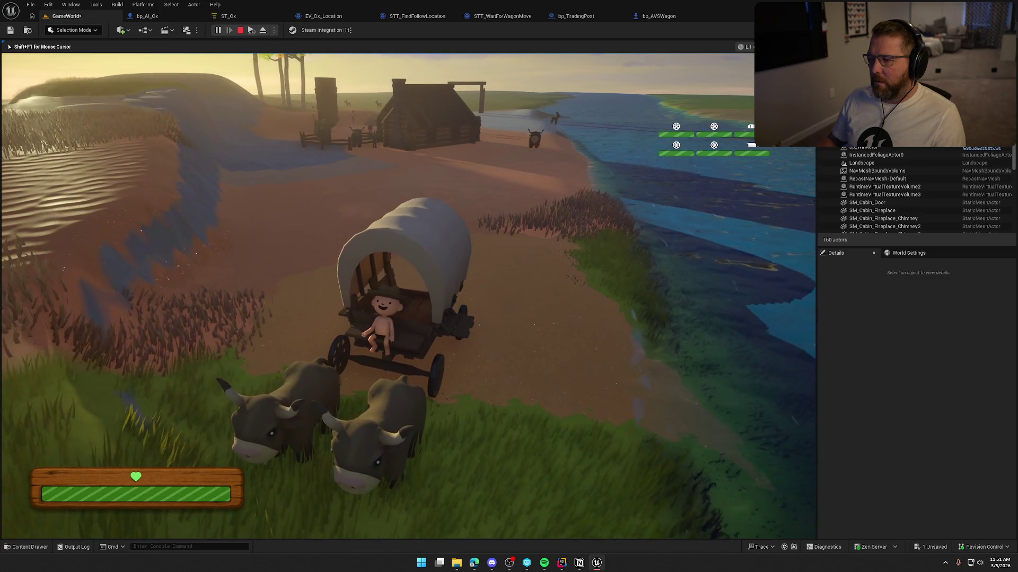
pyautogui.press('w')
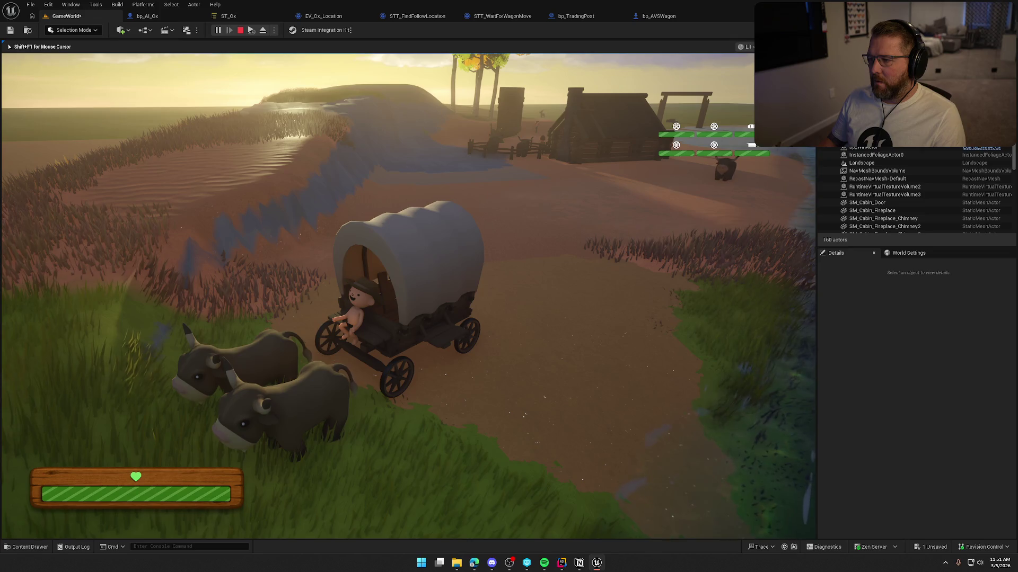
pyautogui.hotkey('shift', 'F1')
pyautogui.click(164, 19)
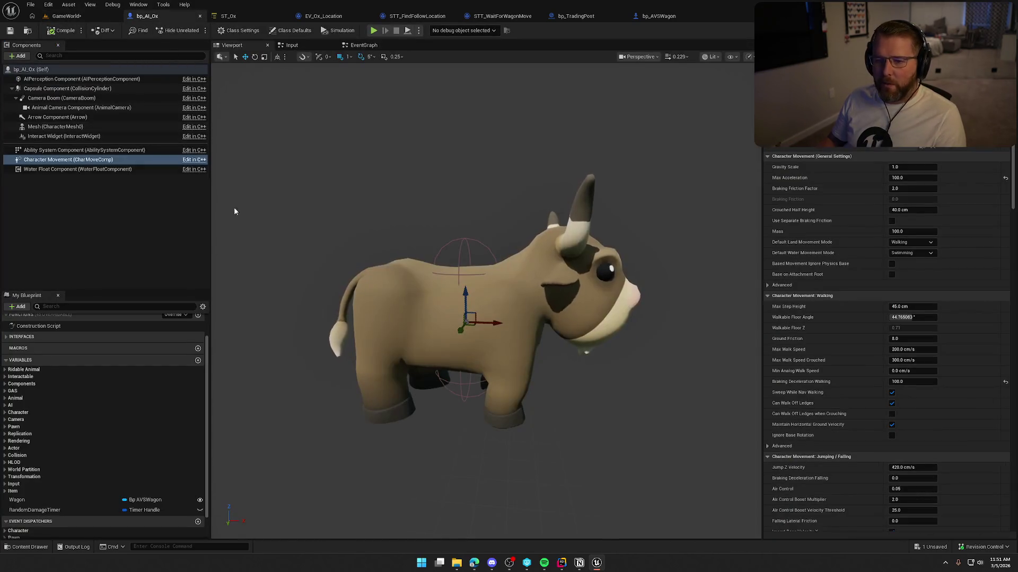
# Give the ox Max Acceleration 5000, Braking Friction Factor 1.0, Braking Deceleration Walking 10, and replay the level
pyautogui.click(1005, 181)
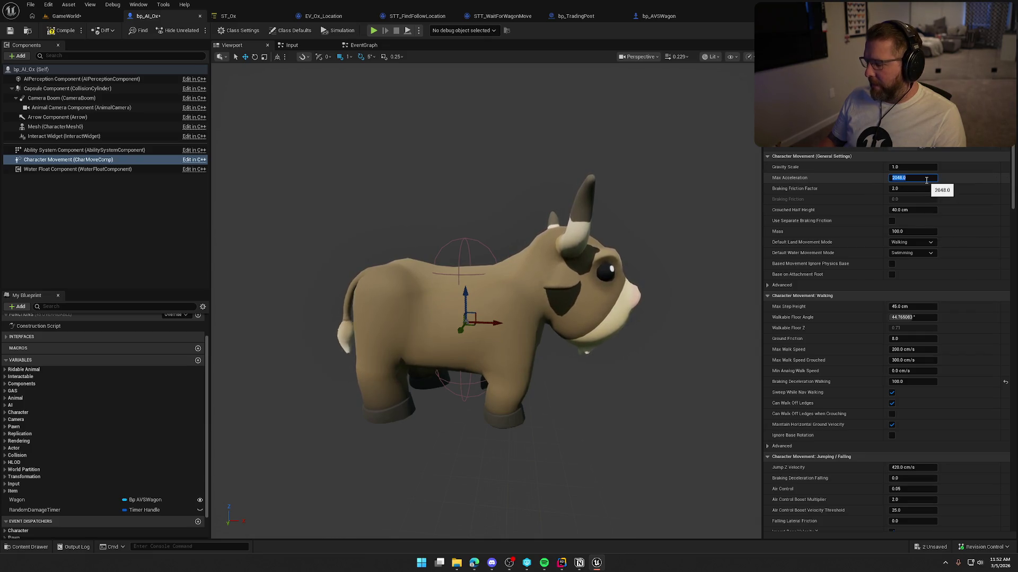
pyautogui.write('5000')
pyautogui.press('Return')
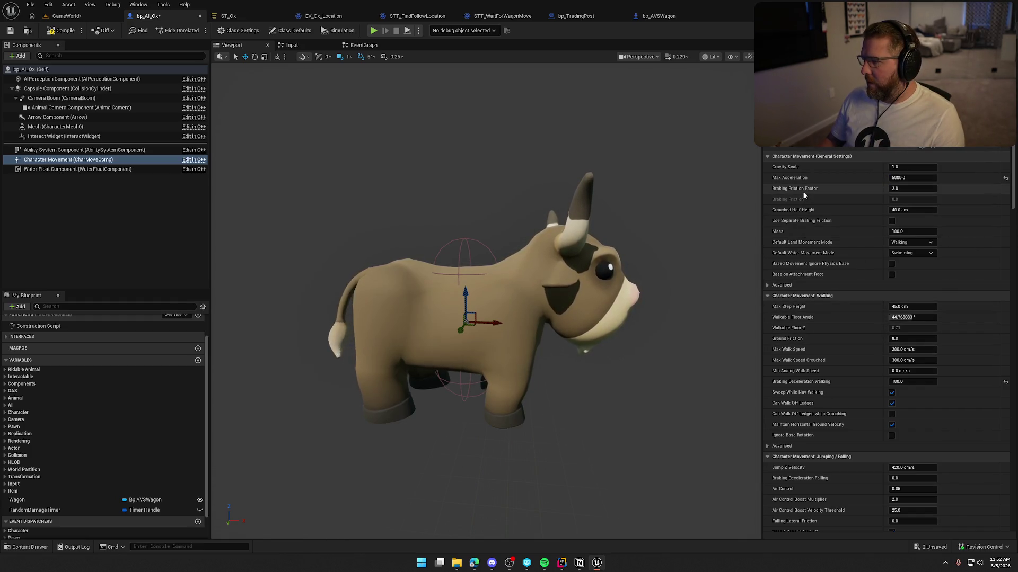
pyautogui.moveTo(802, 192)
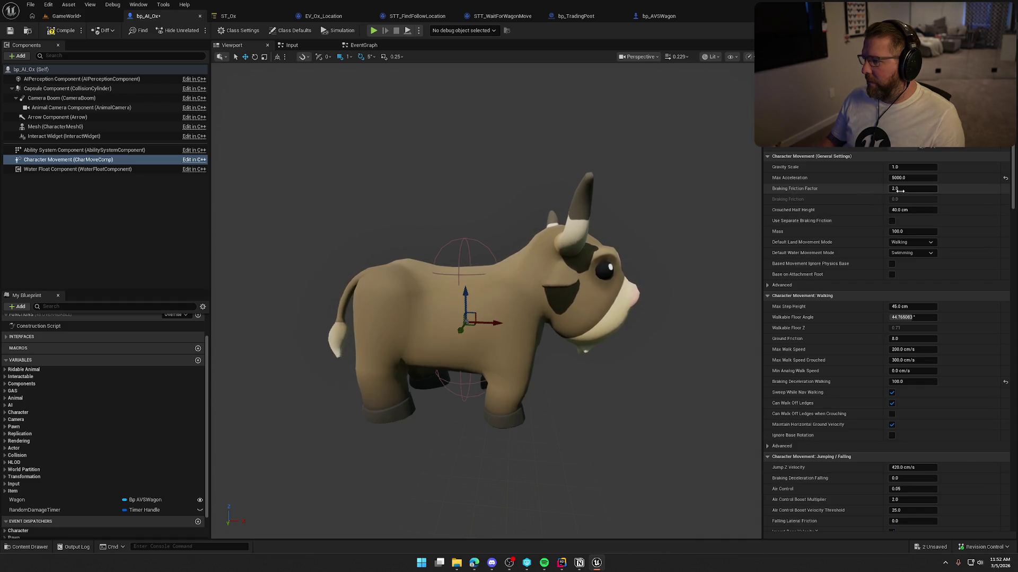
pyautogui.write('1')
pyautogui.press('Return')
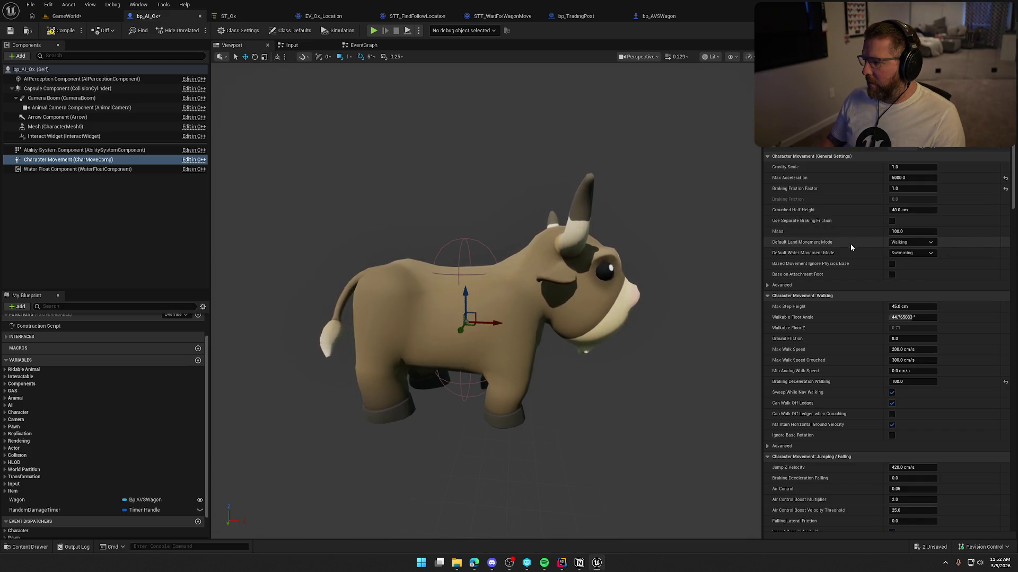
pyautogui.click(767, 285)
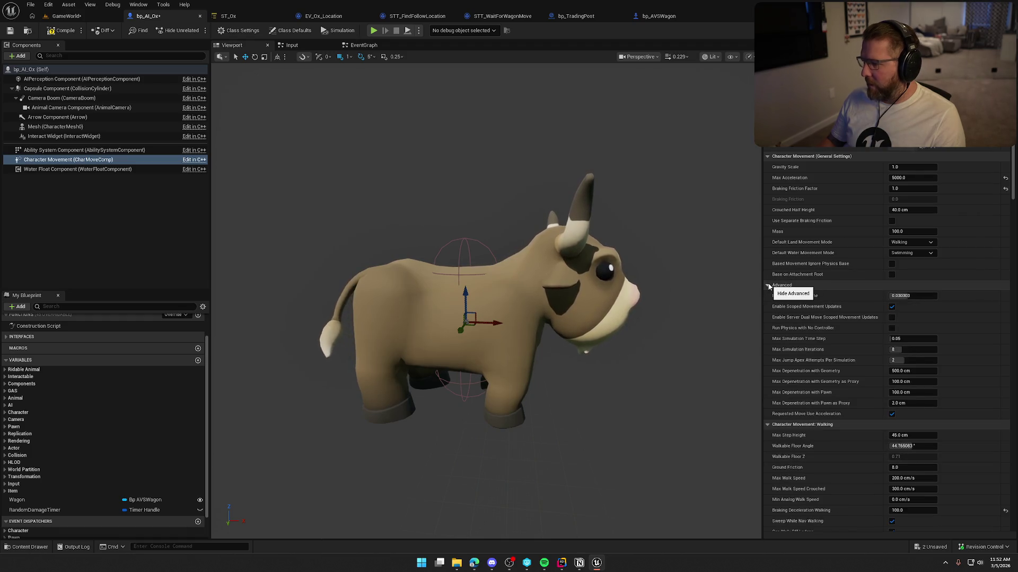
pyautogui.click(768, 286)
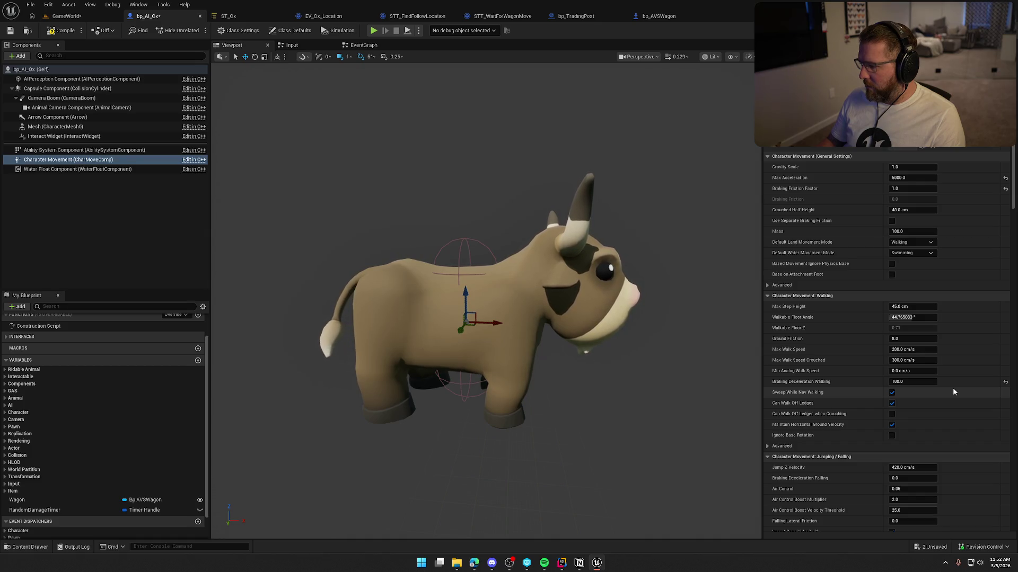
pyautogui.moveTo(823, 385)
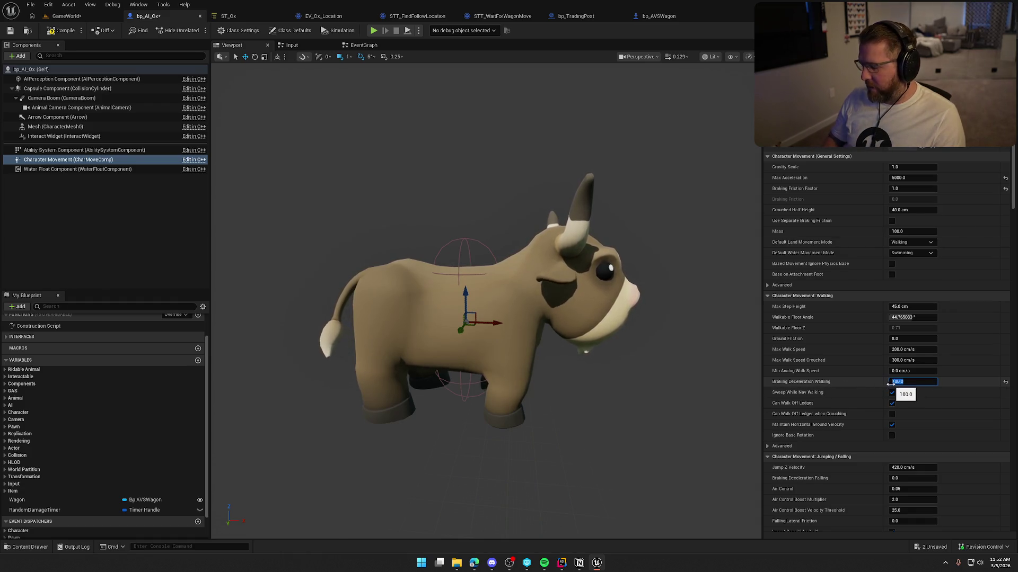
pyautogui.write('10')
pyautogui.press('Return')
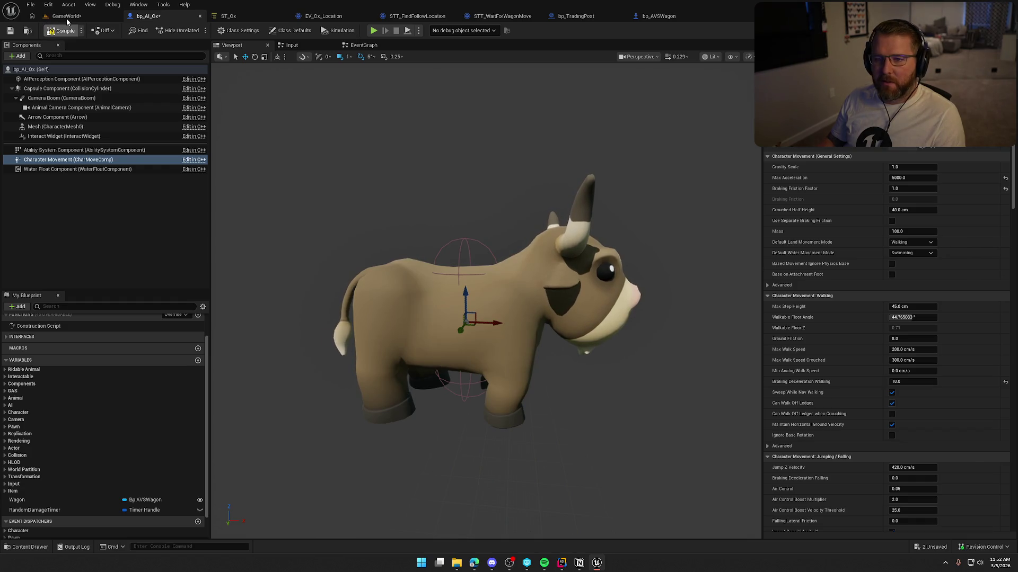
pyautogui.click(67, 19)
pyautogui.hotkey('alt', 'p')
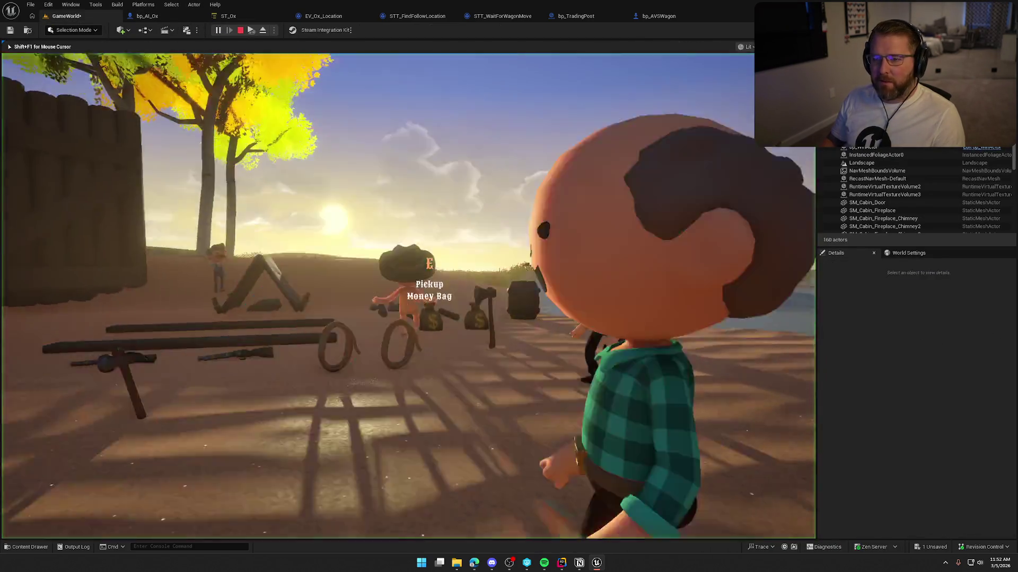
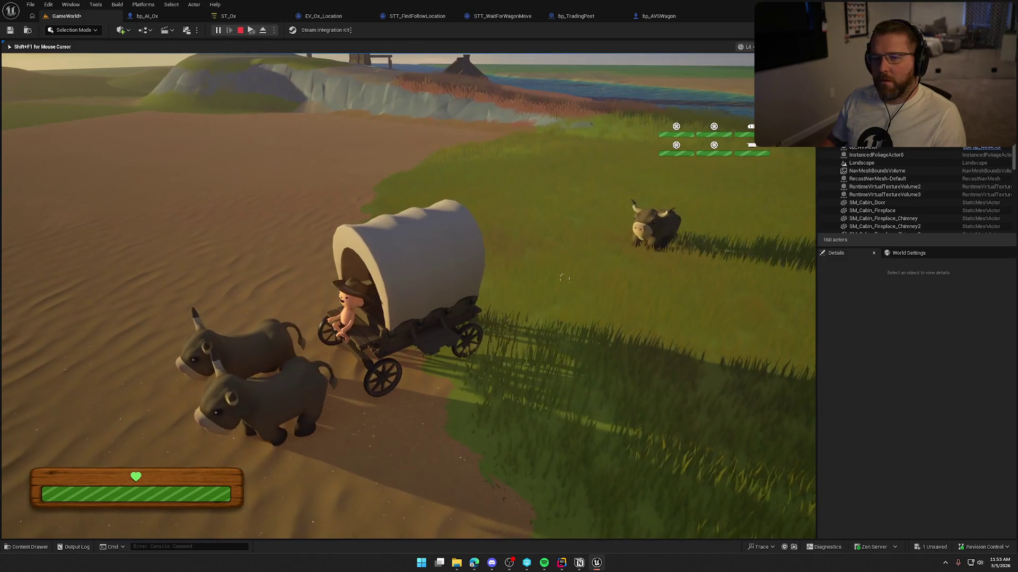
# Stop the play session and bring up the bp_AI_Ox character blueprint
pyautogui.press('Escape')
pyautogui.click(163, 17)
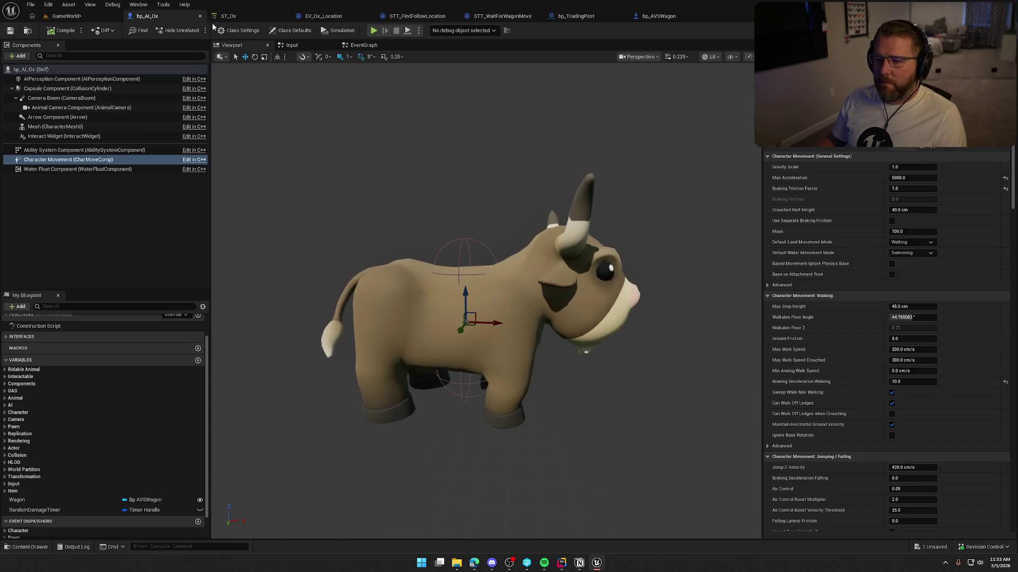
pyautogui.click(237, 18)
pyautogui.click(147, 15)
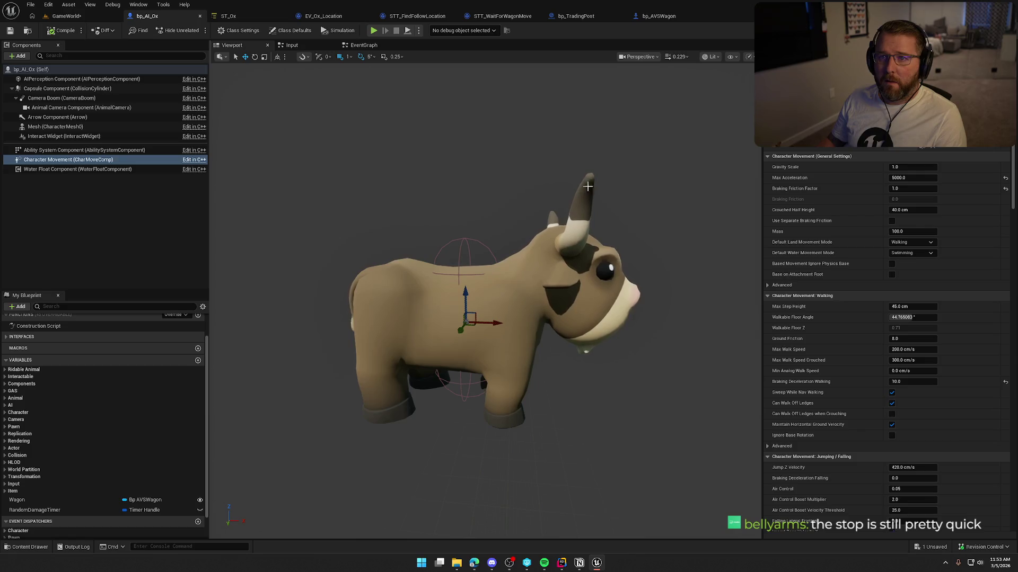
# Set the ox's Ground Friction to 1.0 and return to the GameWorld level
pyautogui.scroll(-1, 830, 382)
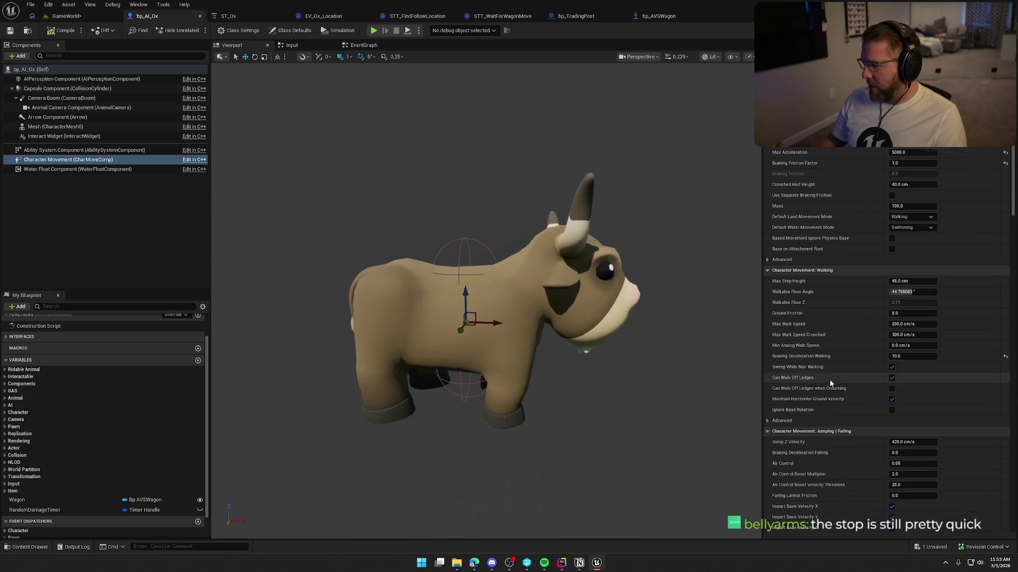
pyautogui.click(897, 356)
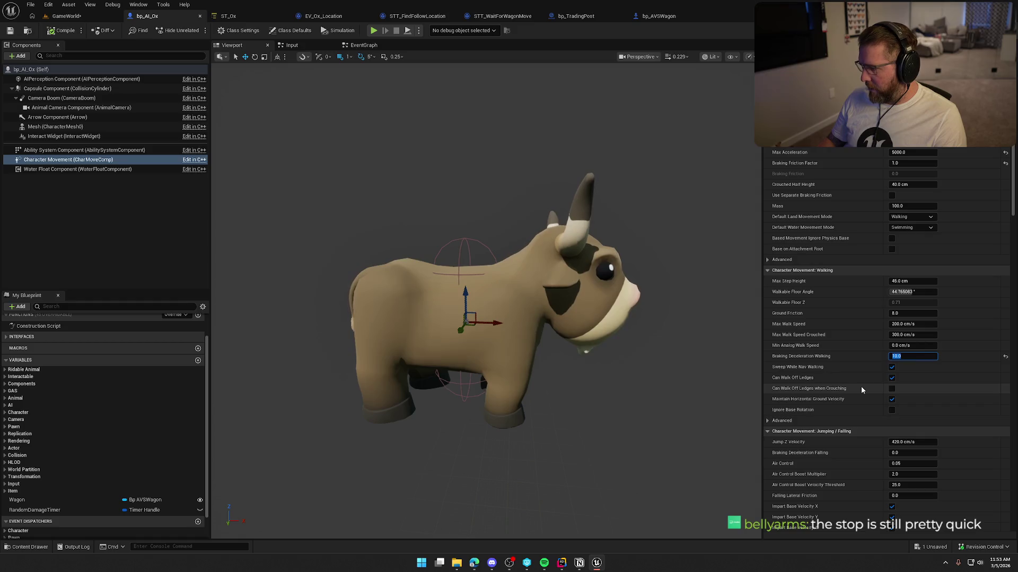
pyautogui.click(895, 314)
pyautogui.write('1')
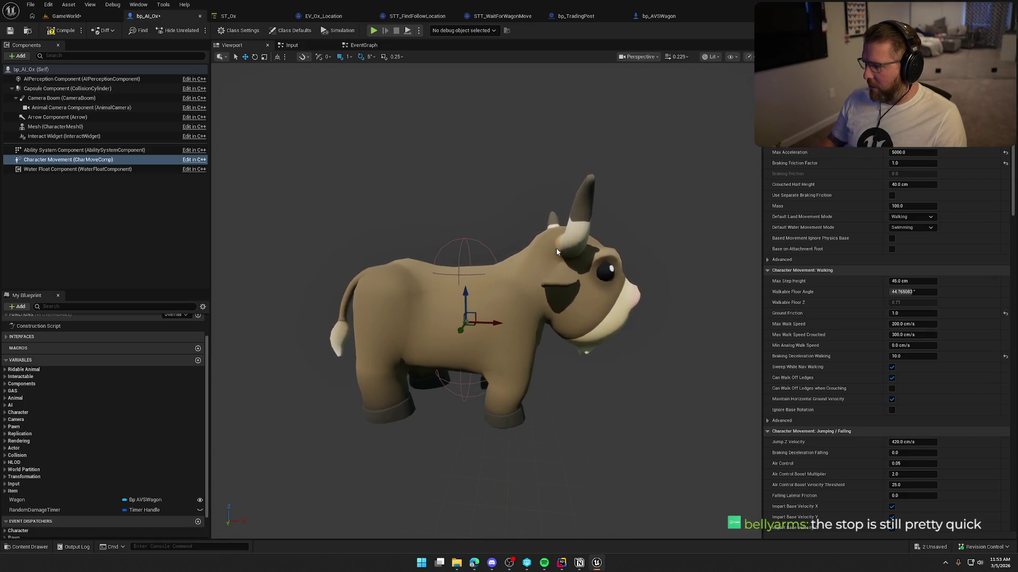
pyautogui.click(66, 18)
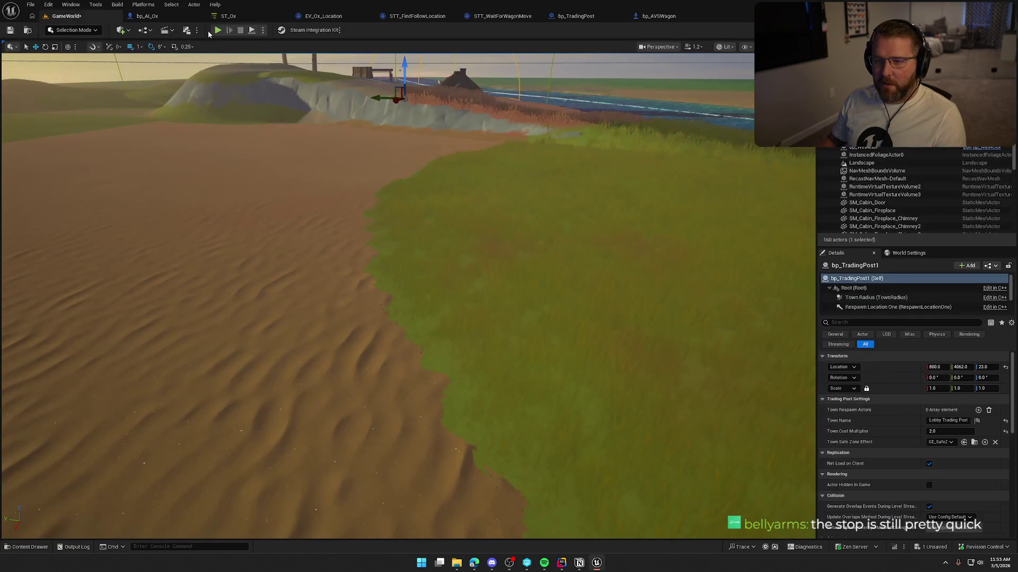
pyautogui.hotkey('alt', 'p')
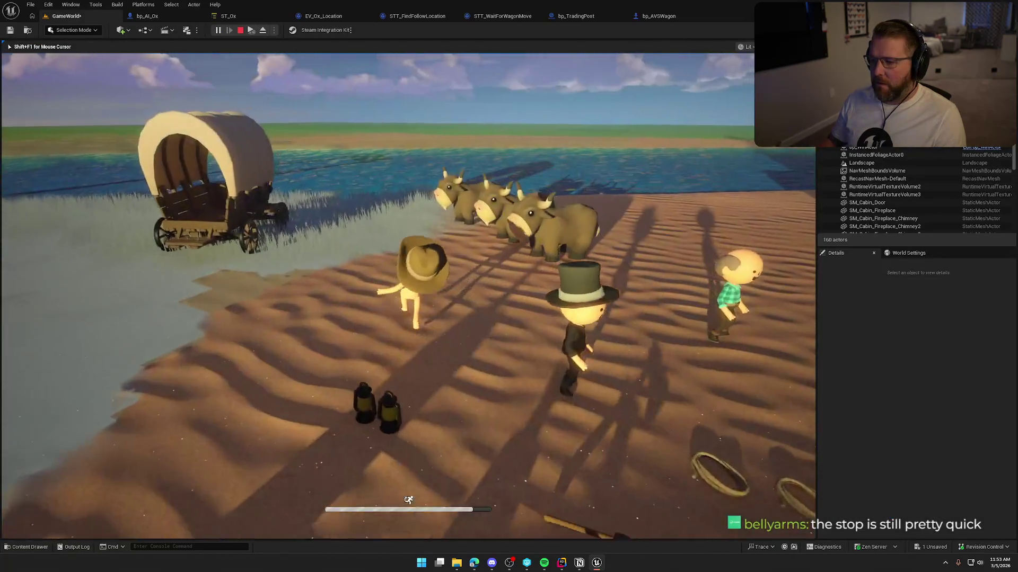
pyautogui.press('w')
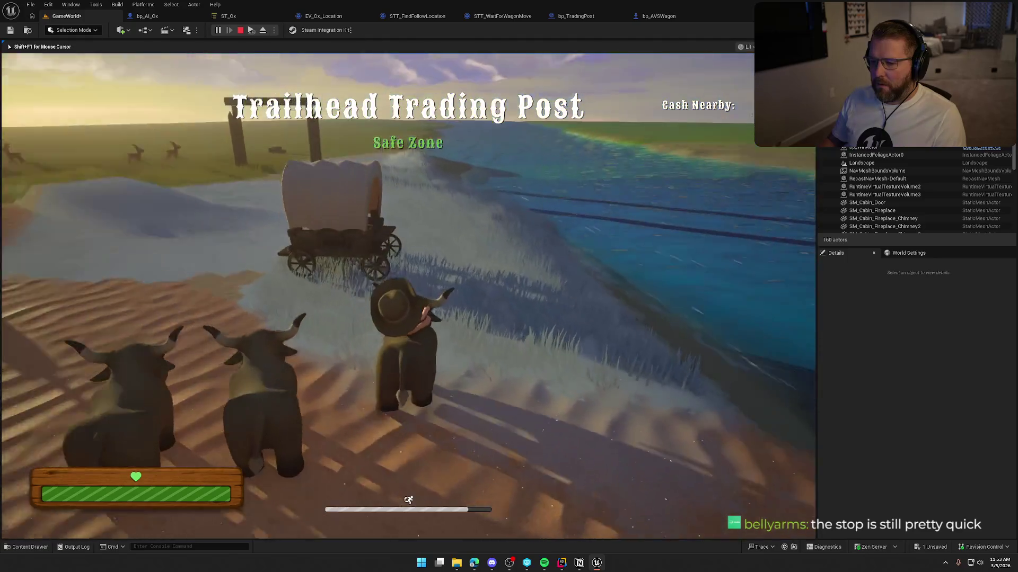
pyautogui.press('w')
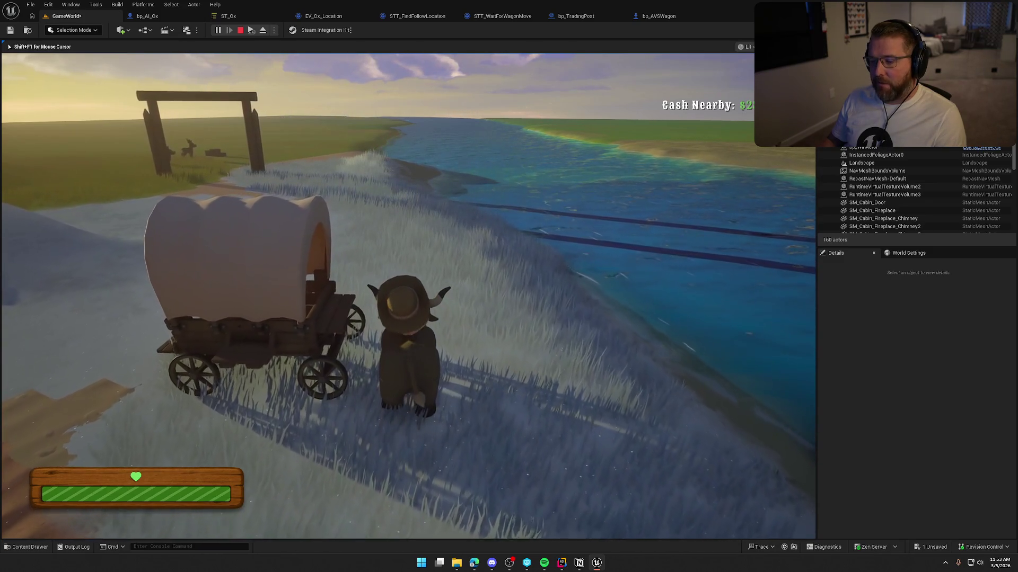
pyautogui.hotkey('shift', 'w')
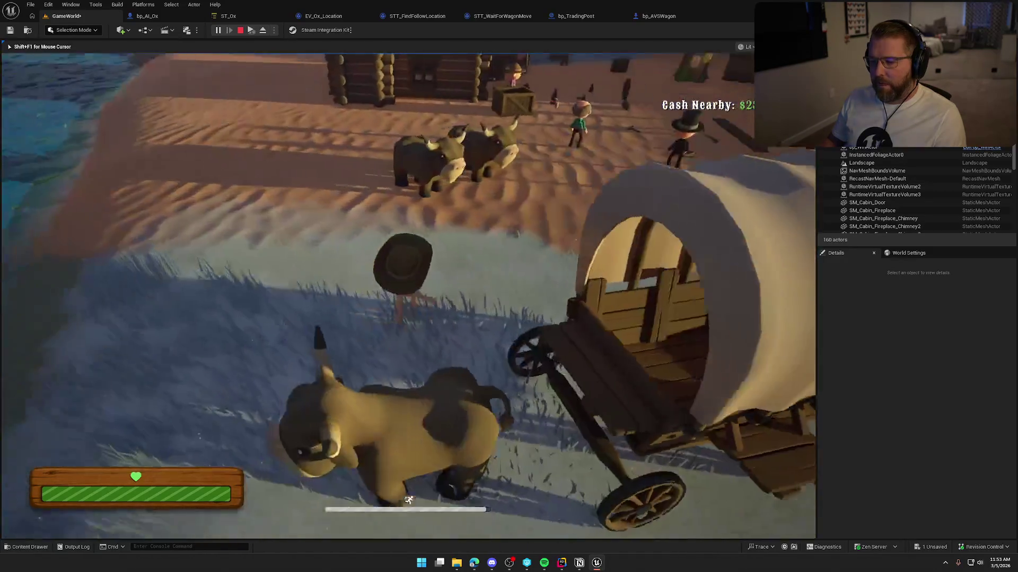
pyautogui.press('w')
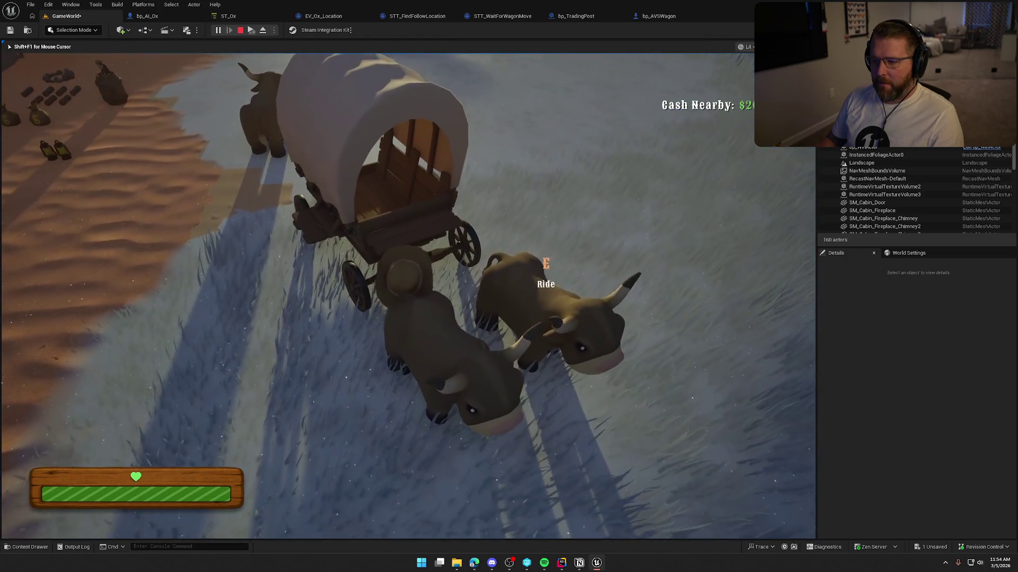
pyautogui.press('e')
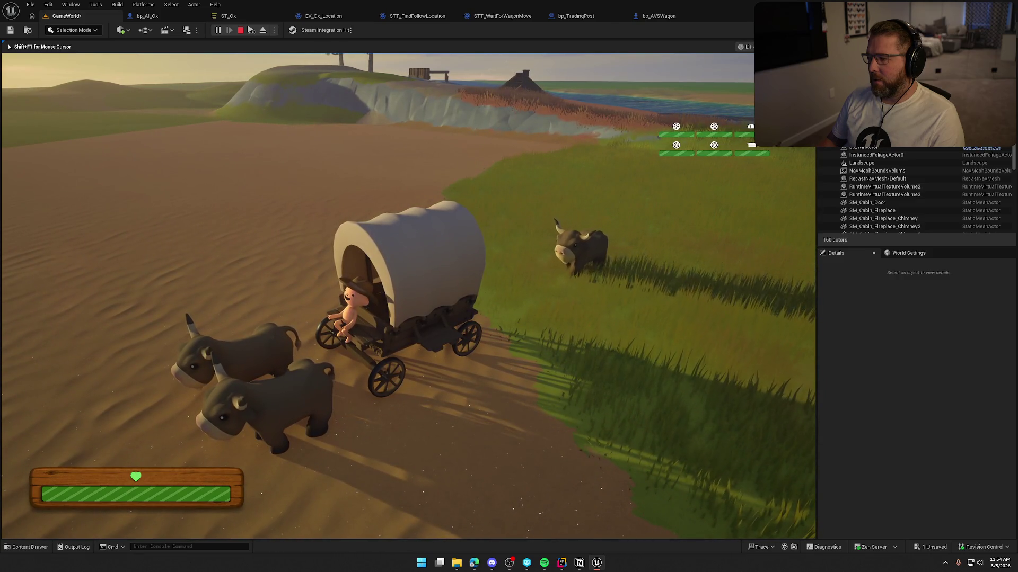
pyautogui.press('Escape')
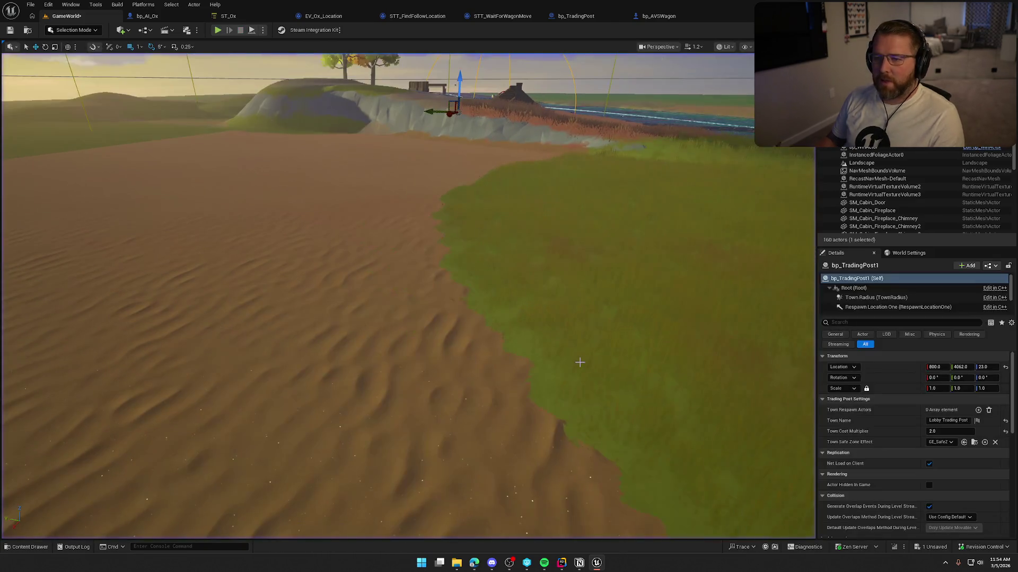
# Open bp_AI_Ox and expand the Advanced options under Character Movement: Walking
pyautogui.click(158, 21)
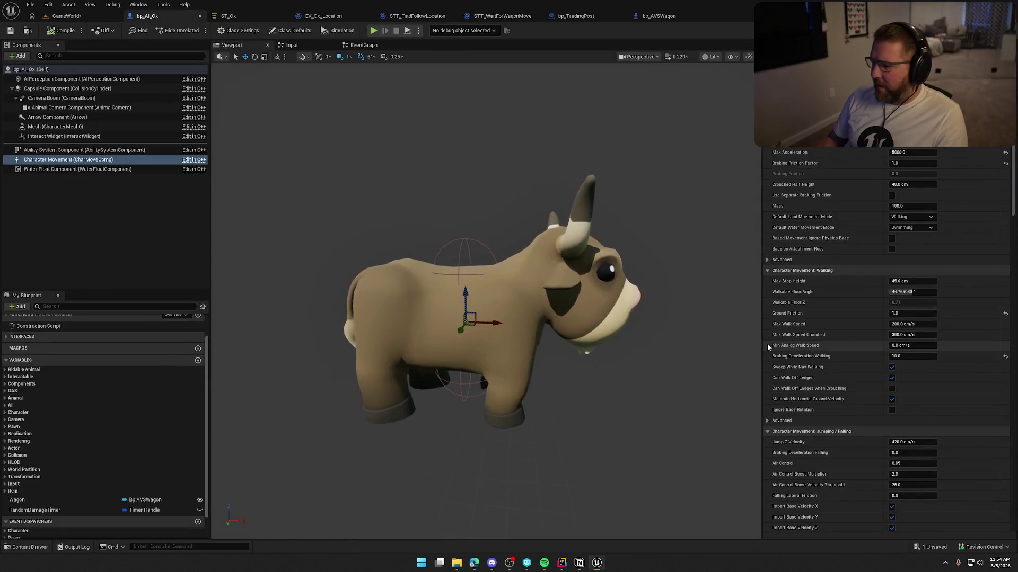
pyautogui.moveTo(806, 373)
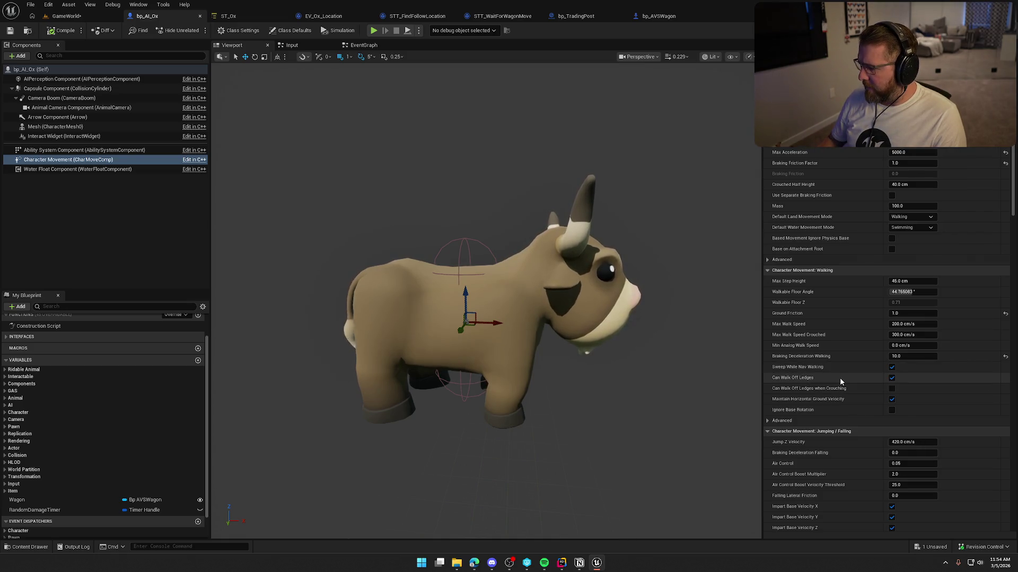
pyautogui.click(779, 420)
pyautogui.scroll(-3, 790, 427)
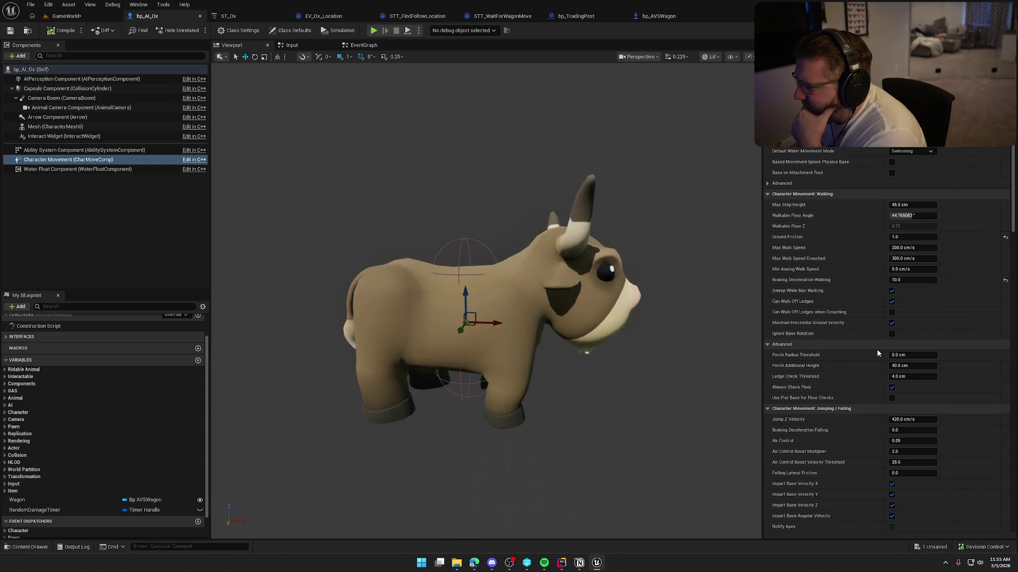
# Check Braking Deceleration Walking, then scroll down to the physics-interaction and avoidance settings
pyautogui.moveTo(804, 281)
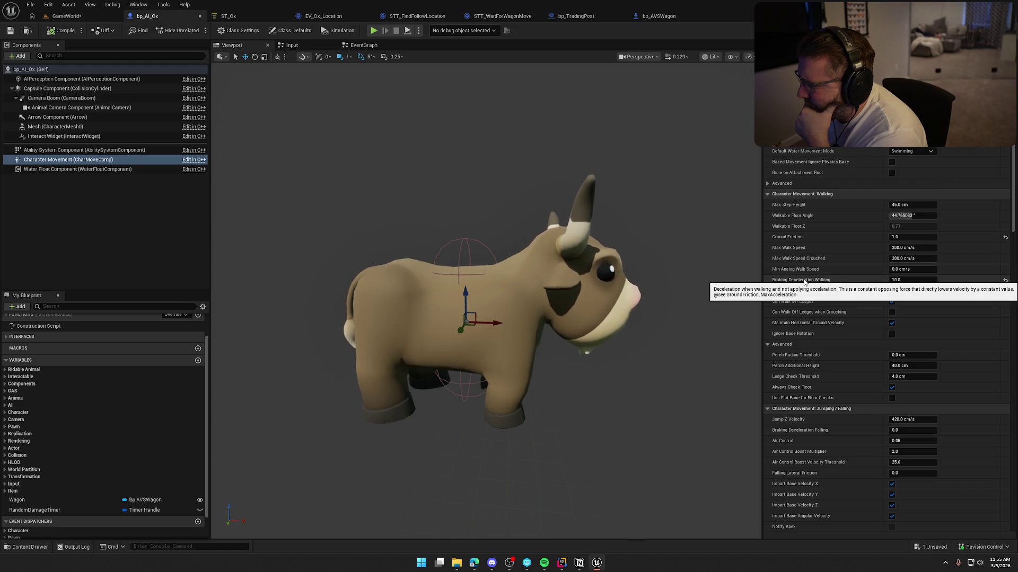
pyautogui.click(896, 280)
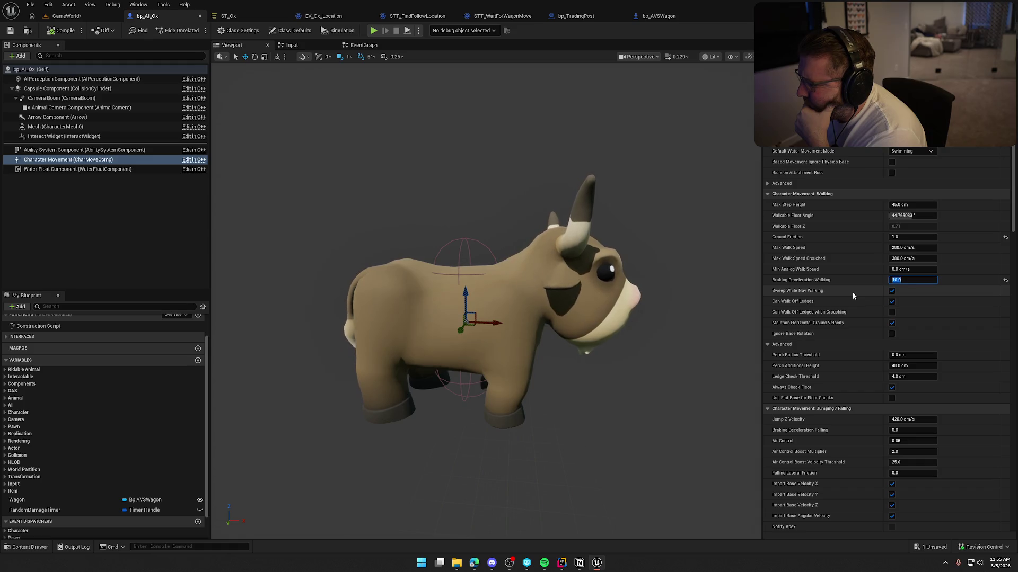
pyautogui.scroll(-10, 852, 292)
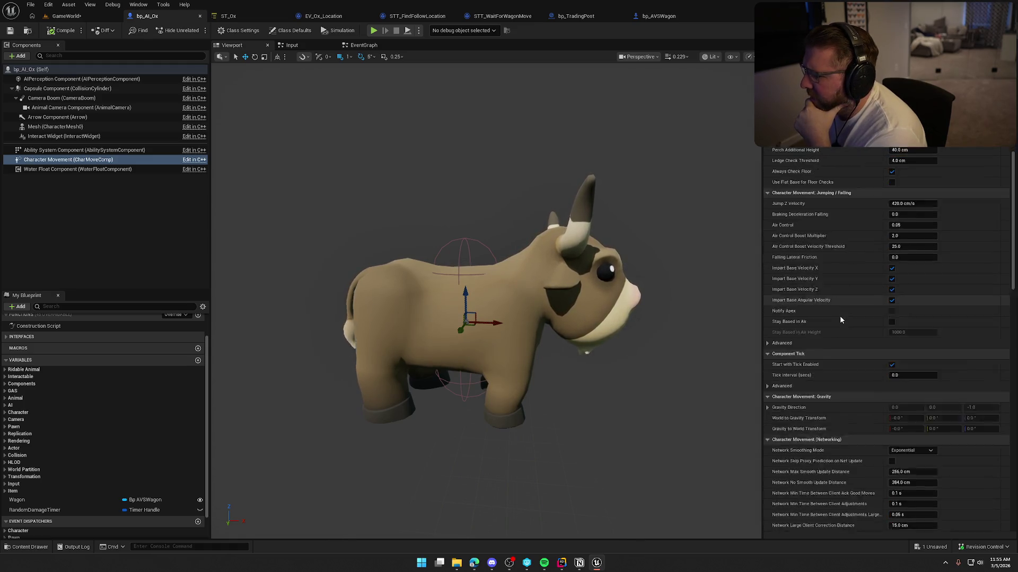
pyautogui.scroll(-4, 851, 343)
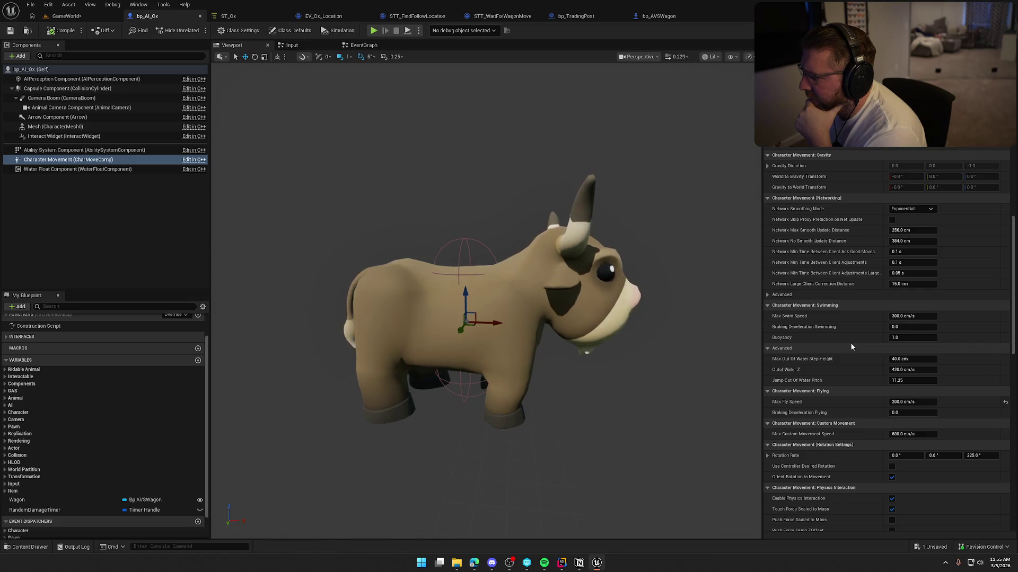
pyautogui.scroll(-5, 850, 345)
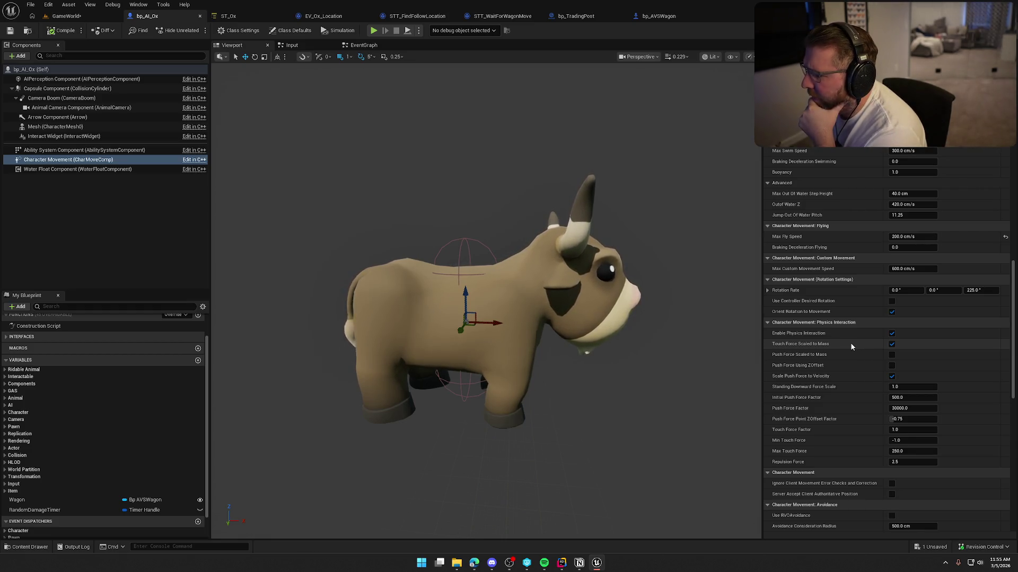
pyautogui.scroll(-3, 855, 340)
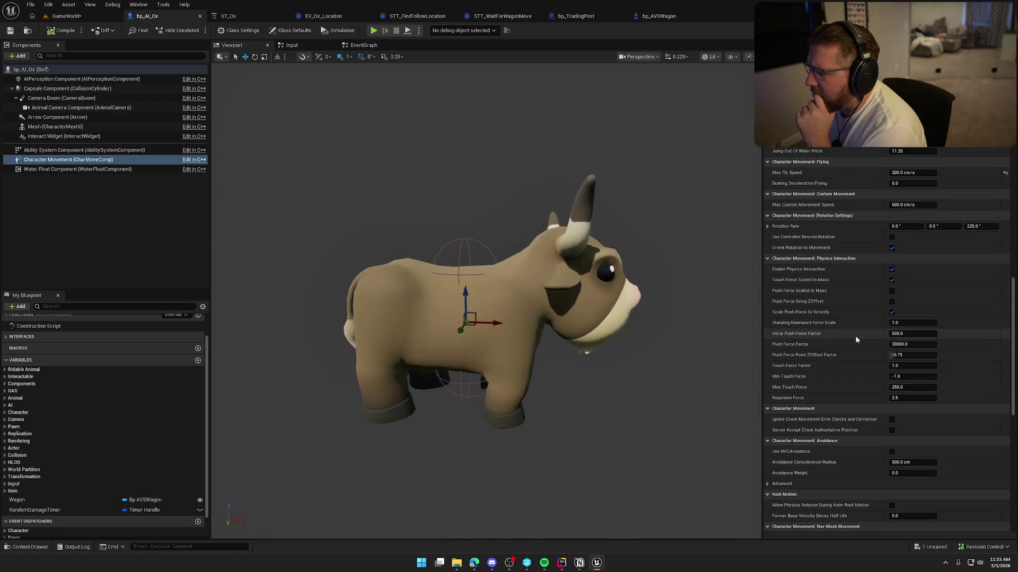
pyautogui.scroll(-1, 856, 339)
pyautogui.scroll(-6, 855, 339)
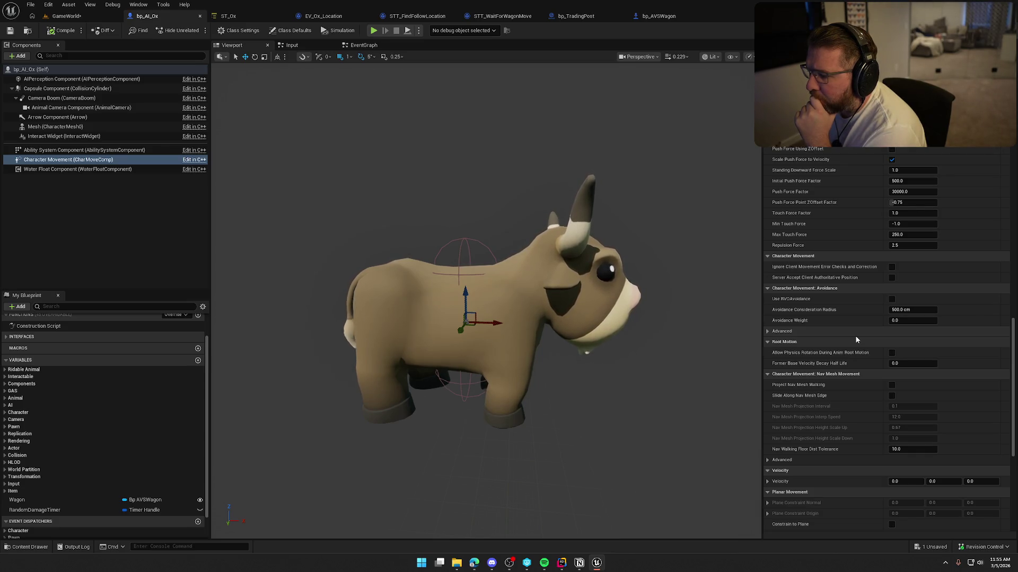
pyautogui.moveTo(789, 303)
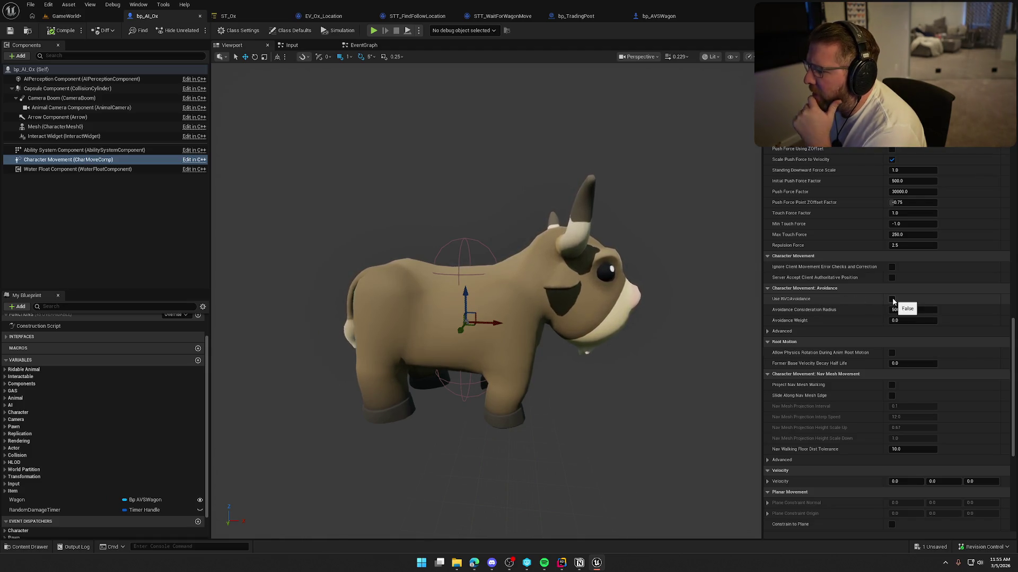
pyautogui.click(892, 300)
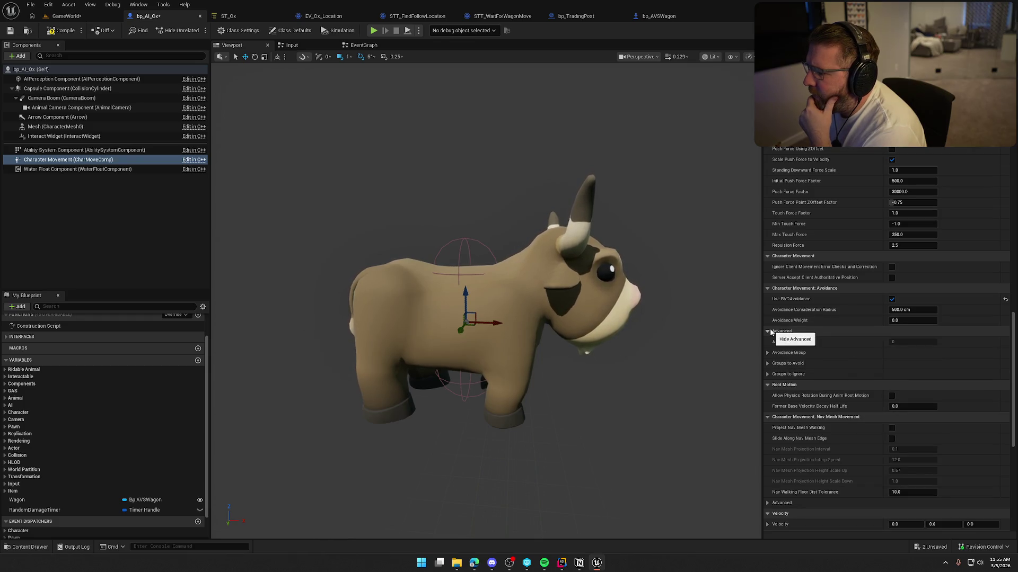
pyautogui.scroll(-2, 856, 390)
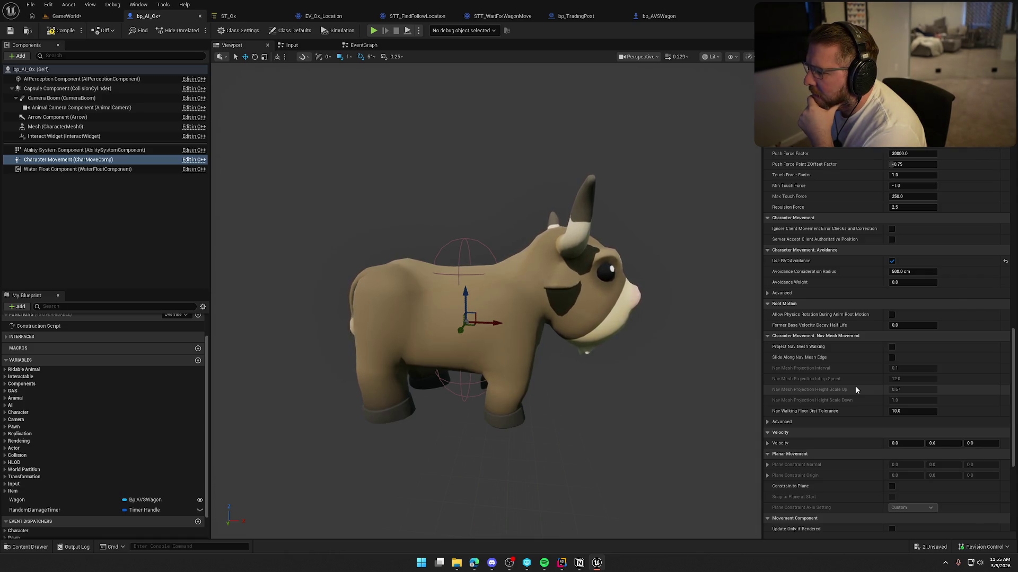
pyautogui.scroll(-4, 811, 347)
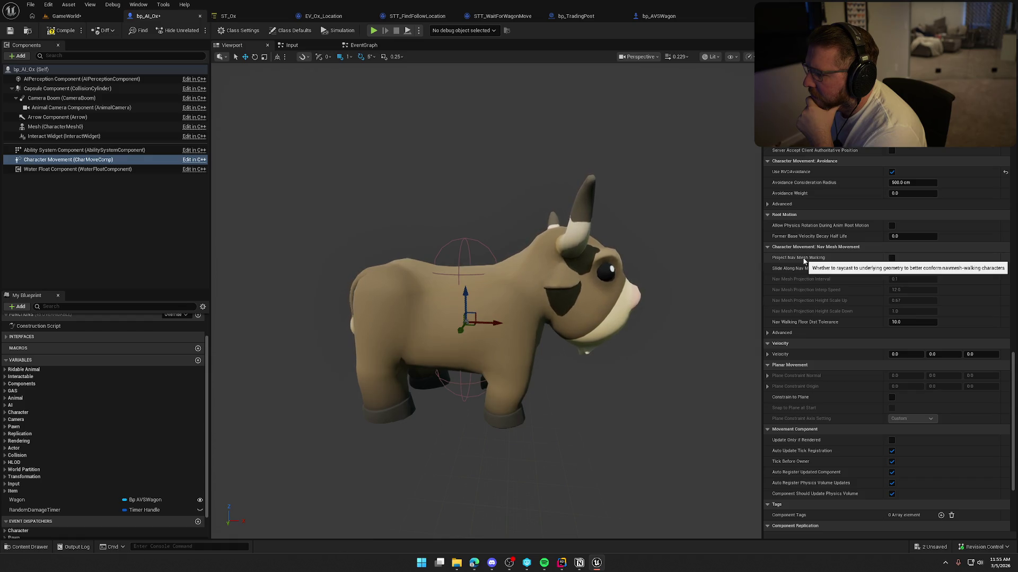
pyautogui.click(892, 258)
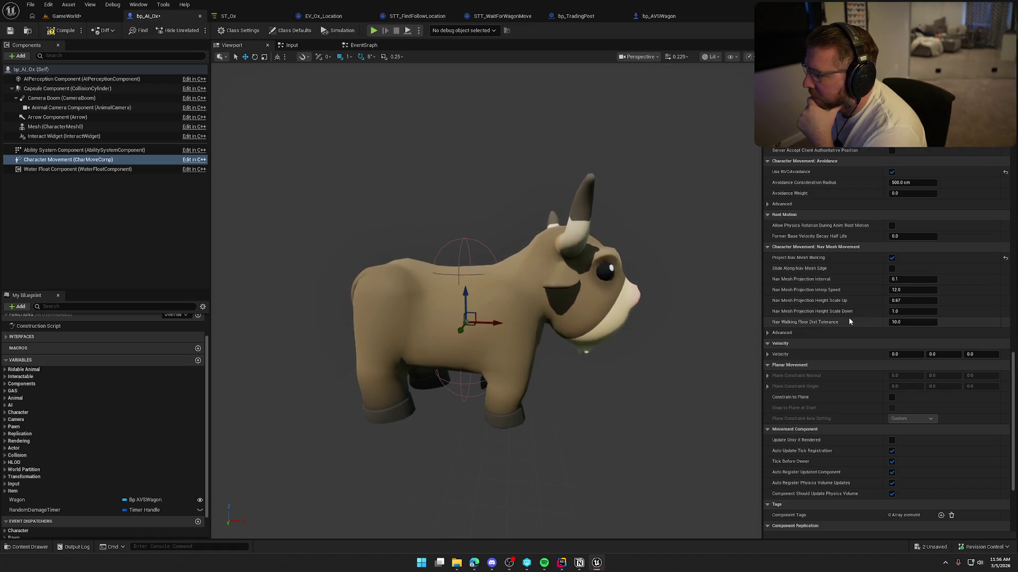
pyautogui.scroll(-1, 859, 315)
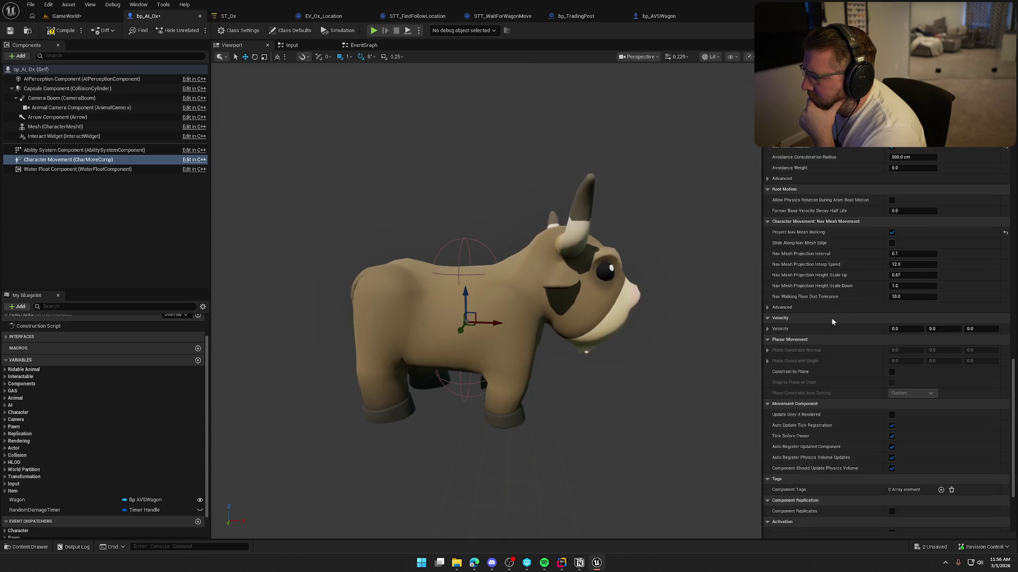
pyautogui.click(768, 309)
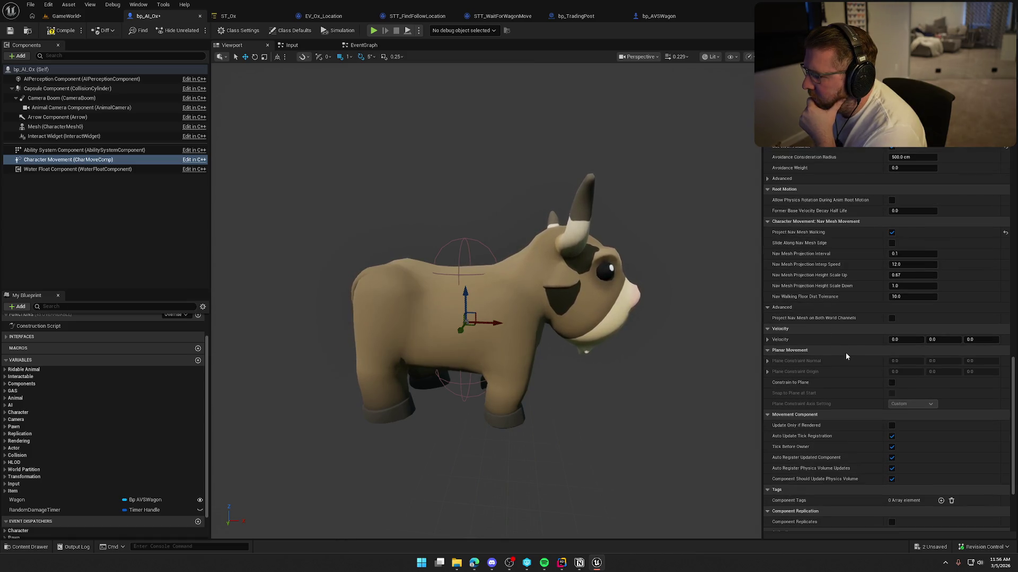
pyautogui.scroll(-2, 845, 351)
pyautogui.scroll(-4, 845, 352)
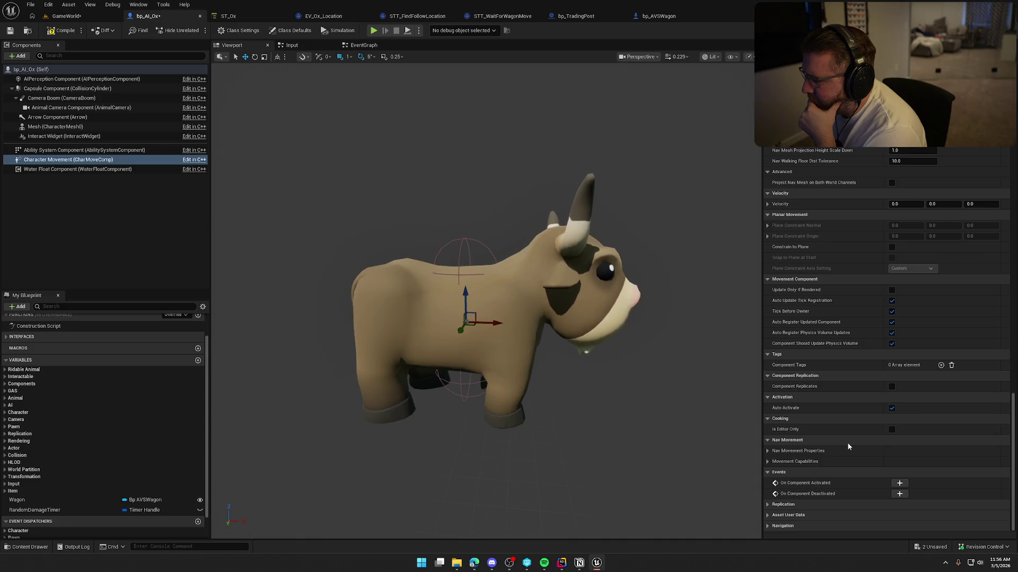
pyautogui.scroll(10, 847, 447)
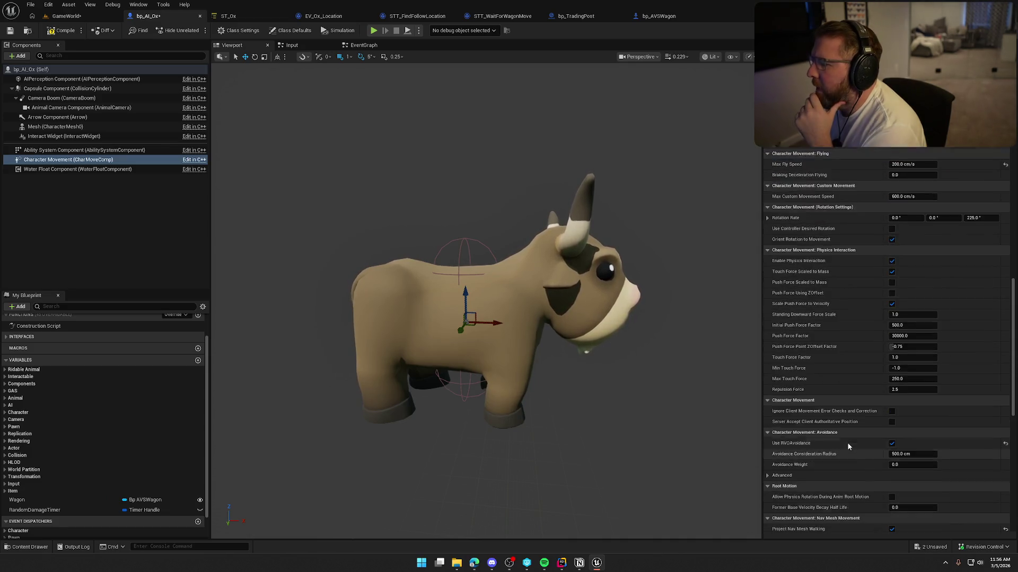
pyautogui.scroll(15, 848, 447)
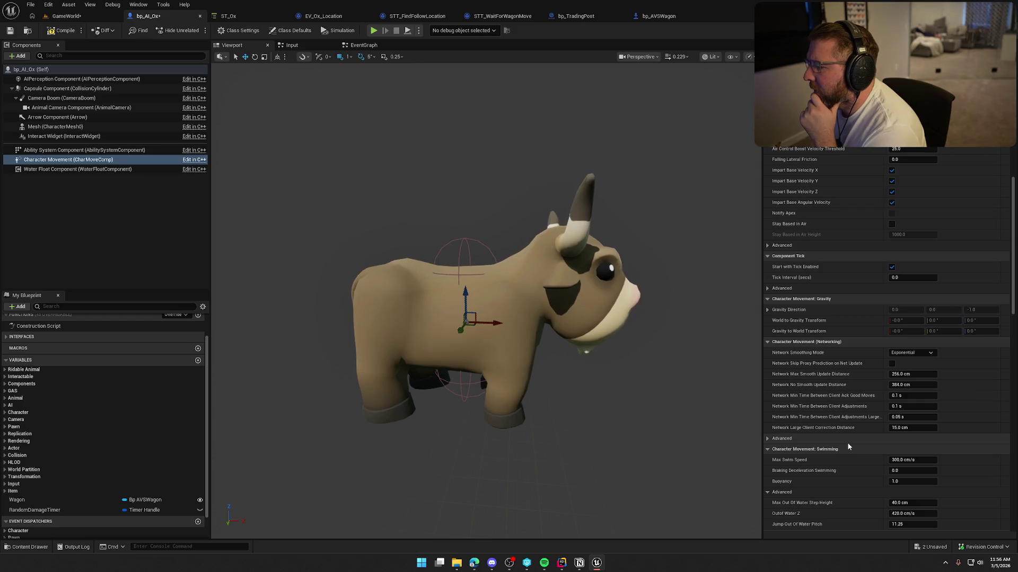
pyautogui.scroll(10, 847, 447)
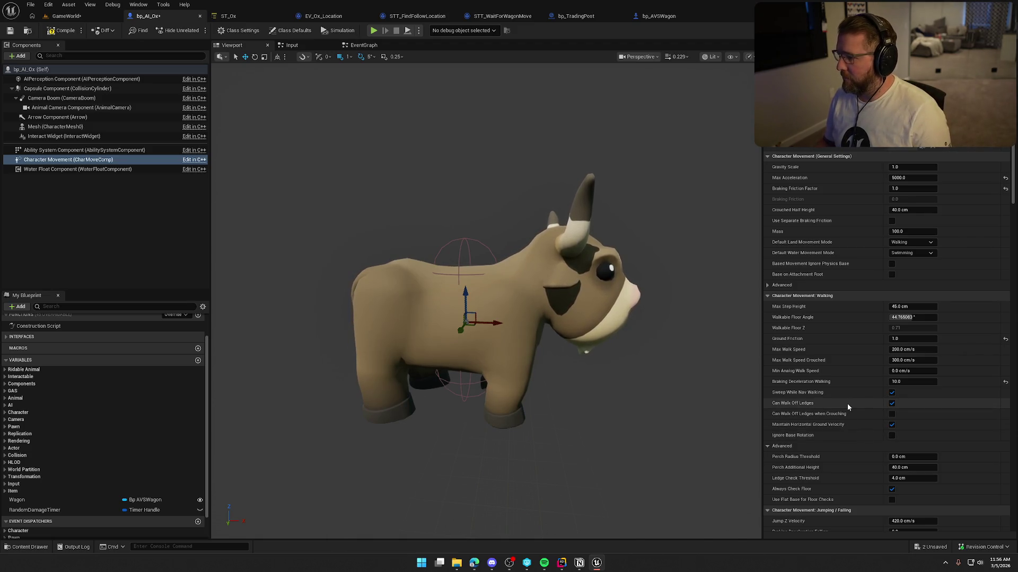
# Expand the Advanced General Settings of the ox's Character Movement
pyautogui.click(767, 285)
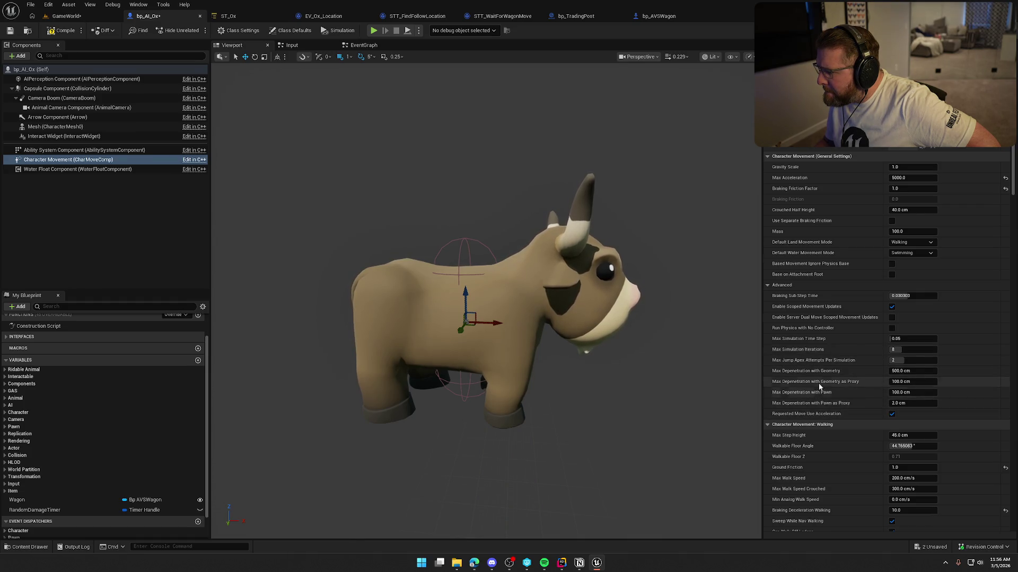
pyautogui.scroll(-2, 824, 377)
pyautogui.scroll(-3, 823, 377)
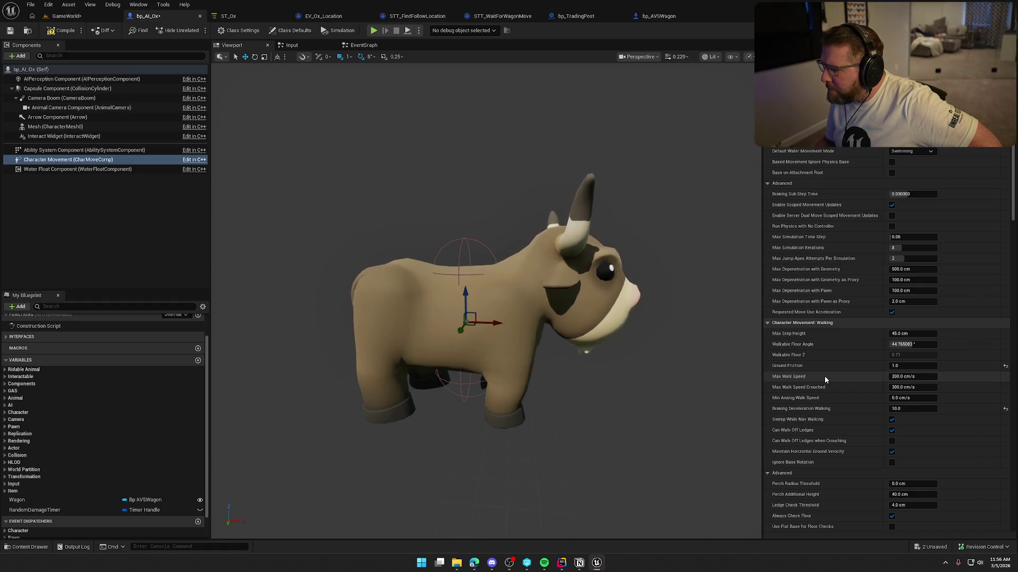
pyautogui.moveTo(783, 314)
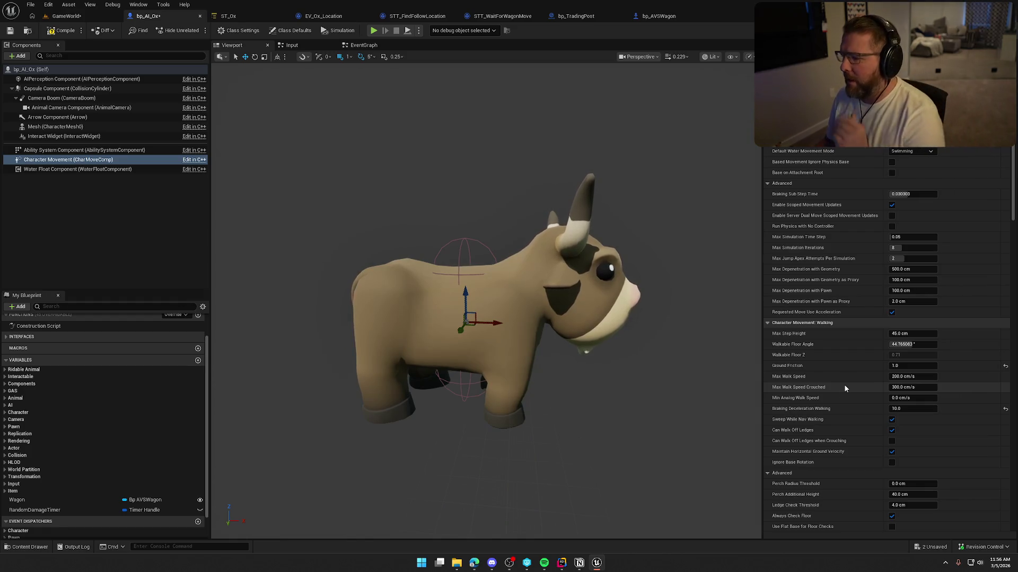
# Set Braking Deceleration Walking to 1 and switch back to the GameWorld level
pyautogui.scroll(-3, 841, 405)
pyautogui.scroll(-3, 842, 405)
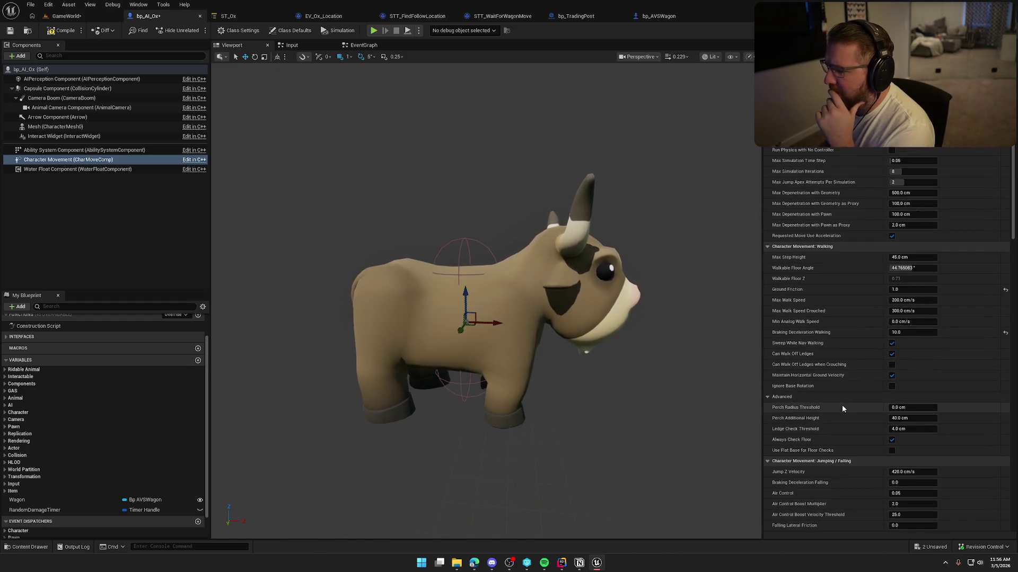
pyautogui.scroll(-4, 842, 405)
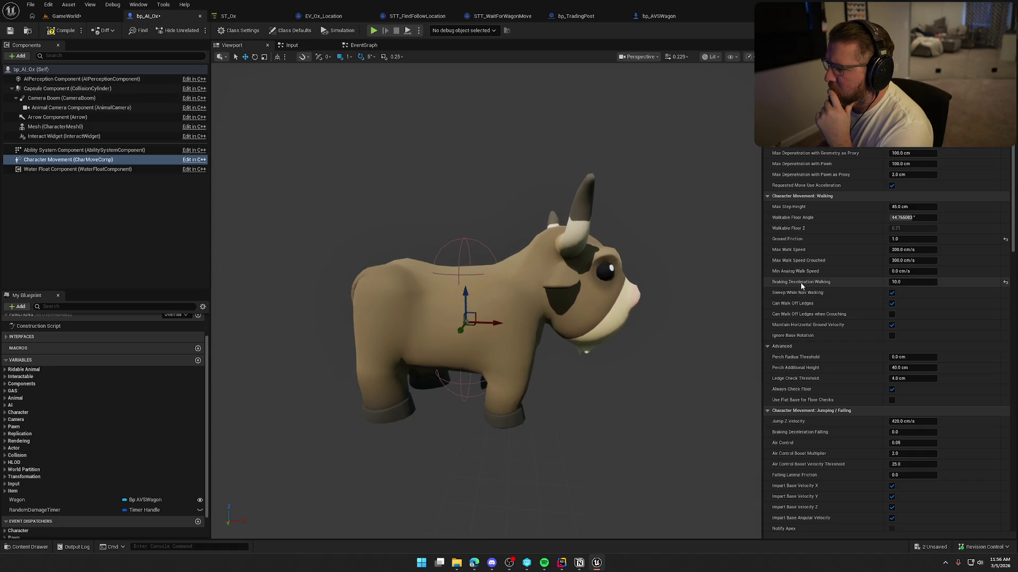
pyautogui.moveTo(801, 283)
pyautogui.write('1')
pyautogui.press('Return')
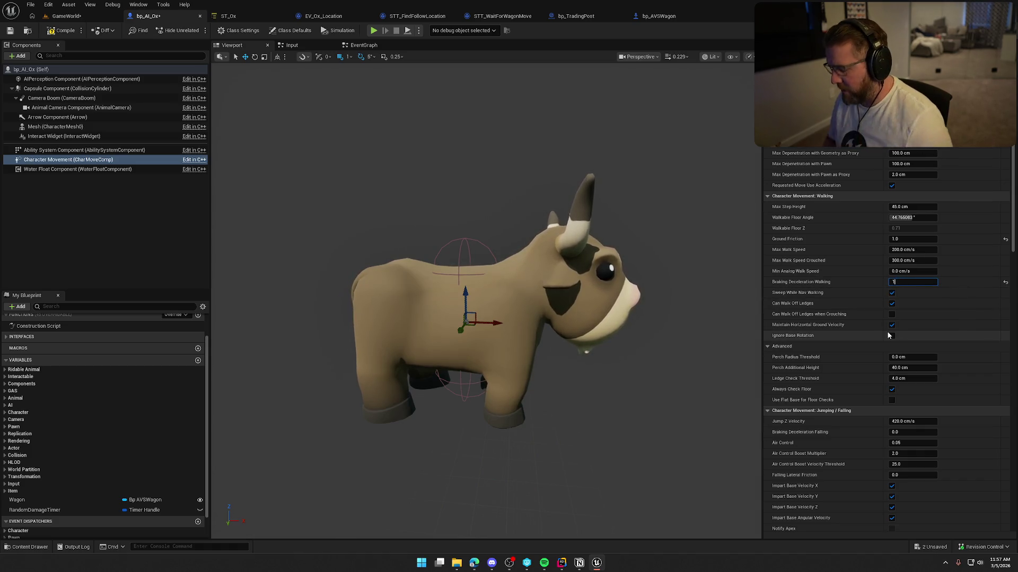
pyautogui.click(66, 16)
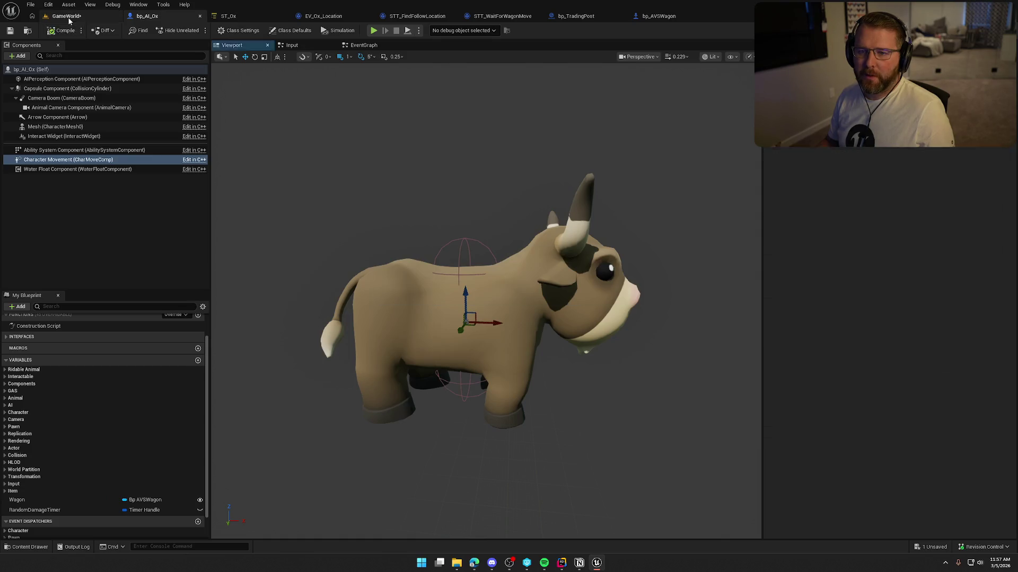
# Play-test GameWorld, driving the wagon to watch the oxen follow, then stop
pyautogui.click(217, 30)
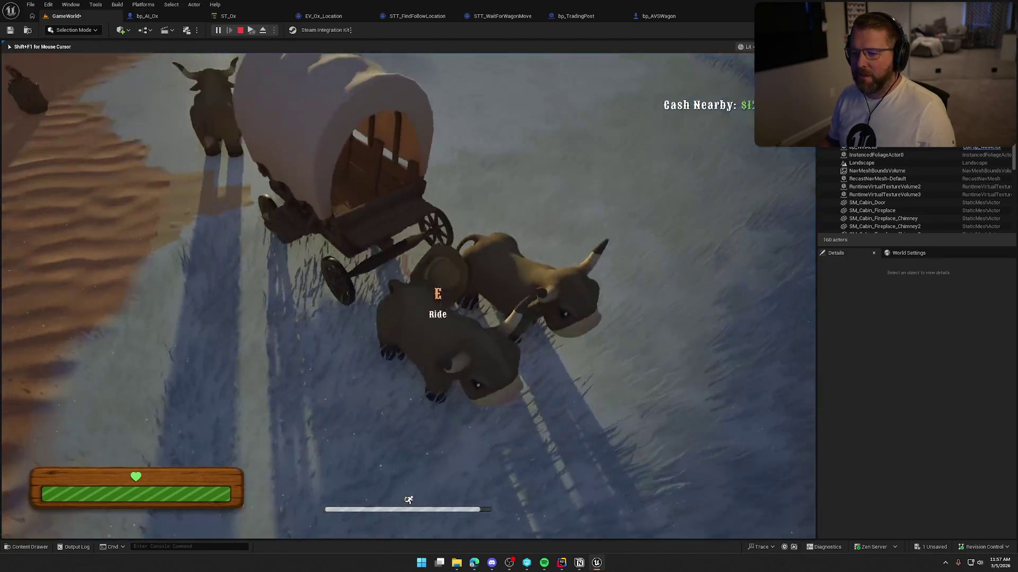
pyautogui.press('e')
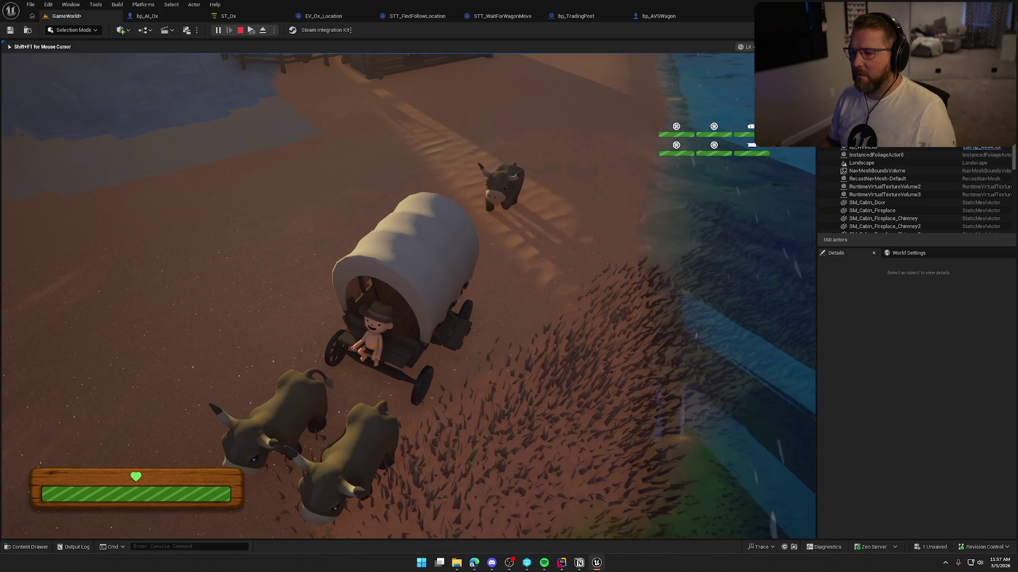
pyautogui.press('Escape')
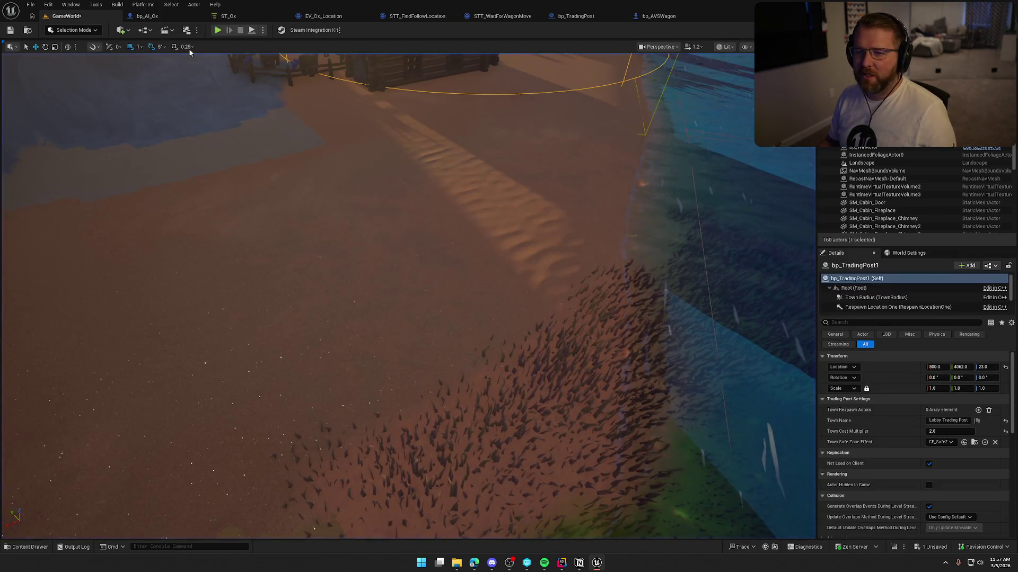
pyautogui.click(146, 16)
# Reset Braking Deceleration Walking to its 2048.0 default and locate the BS_Ox blend space via Mesh
pyautogui.click(911, 282)
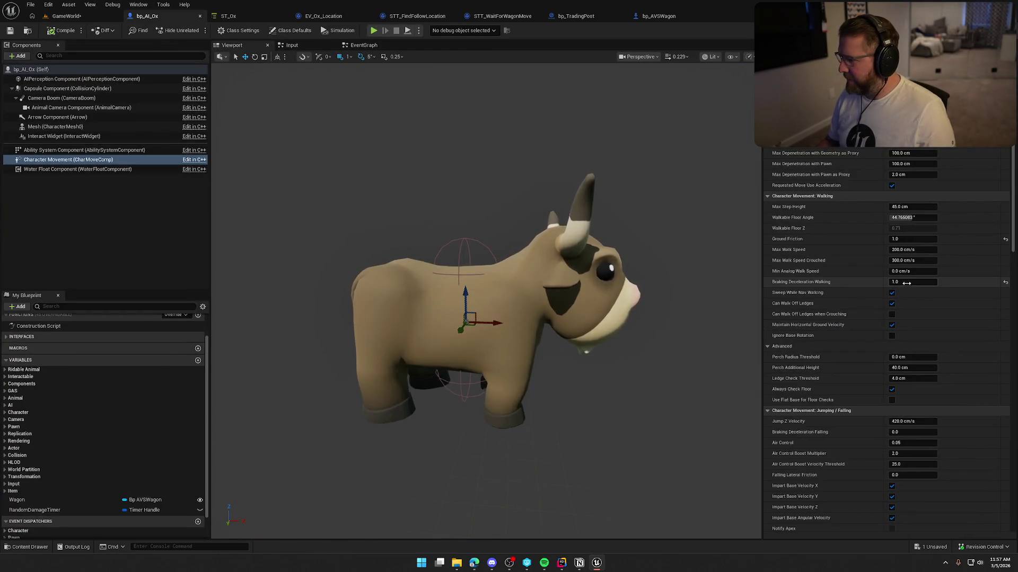
pyautogui.click(1006, 284)
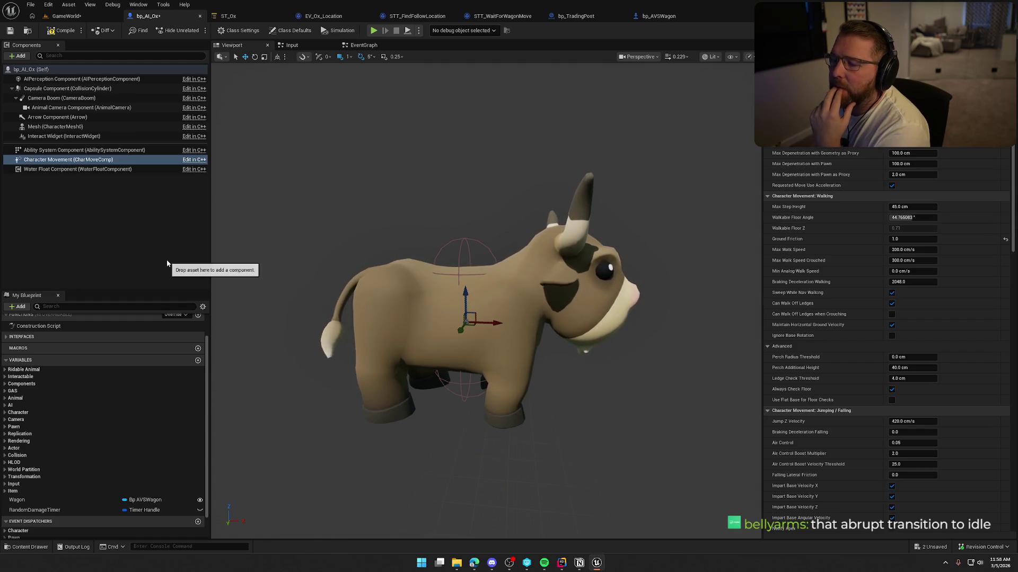
pyautogui.click(166, 231)
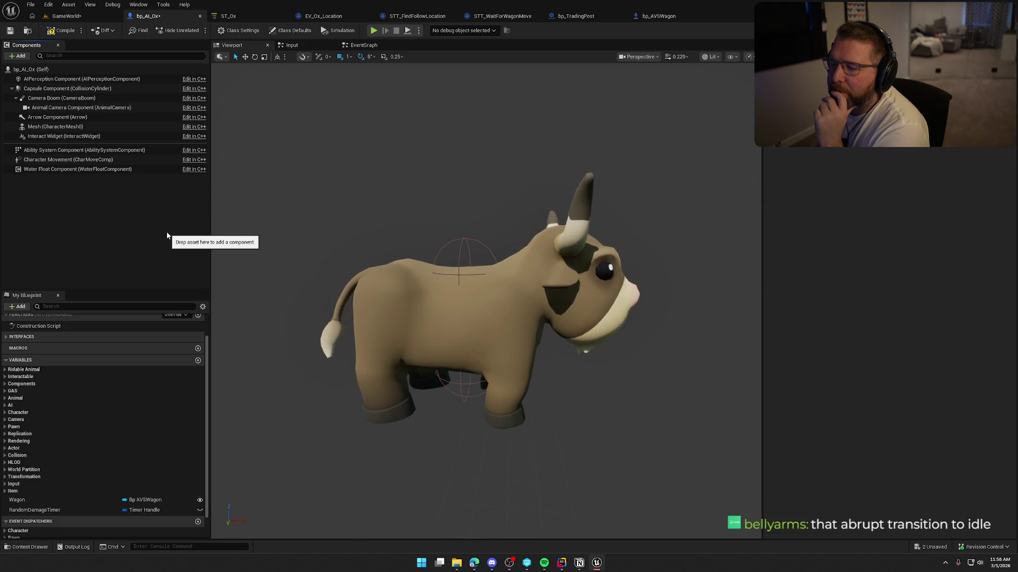
pyautogui.click(58, 126)
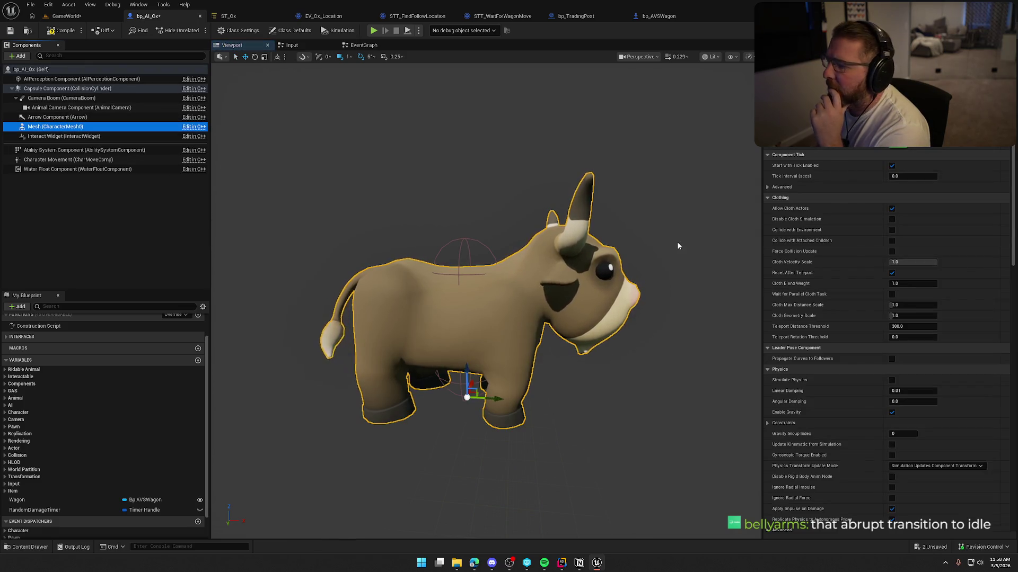
pyautogui.scroll(5, 952, 222)
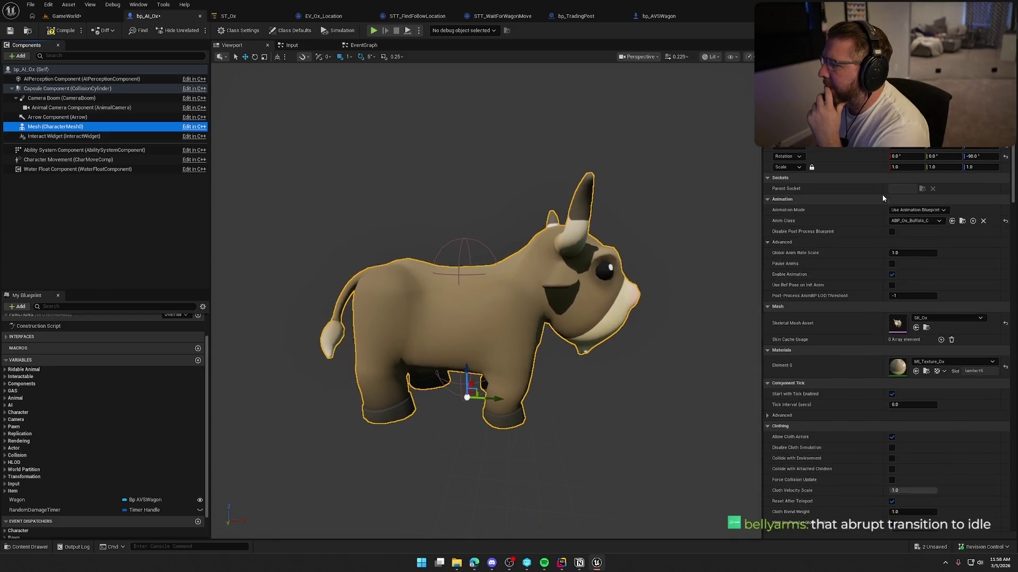
pyautogui.click(962, 221)
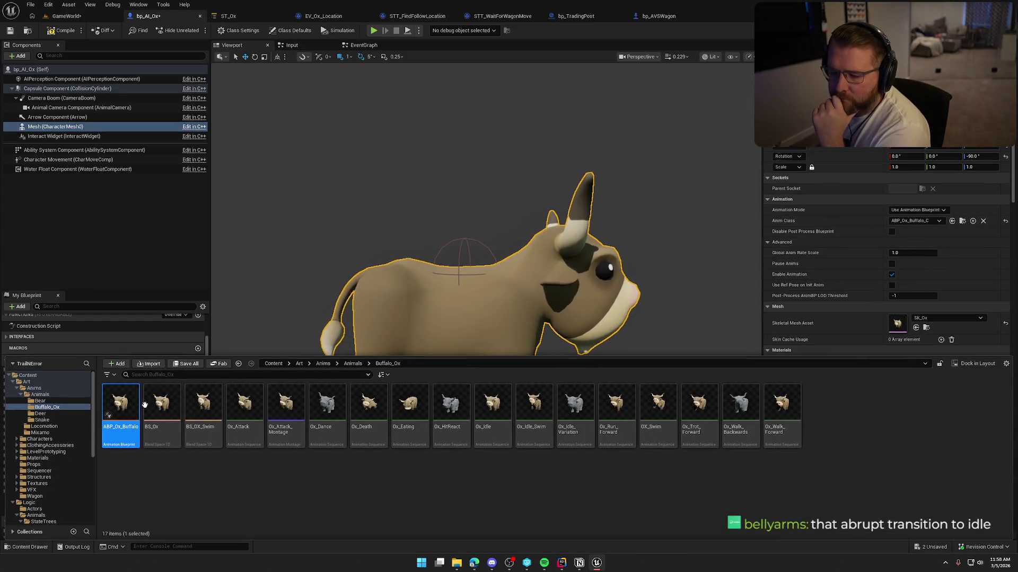
pyautogui.click(166, 410)
# Set BS_Ox's Smoothing Time to 0.35, save and check it out, then play GameWorld
pyautogui.doubleClick(166, 410)
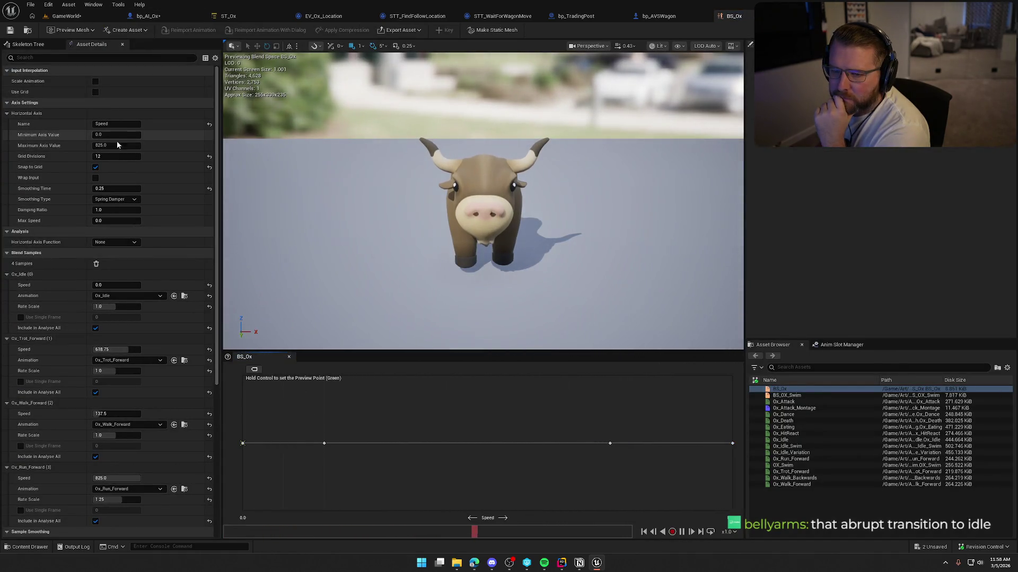
pyautogui.click(118, 190)
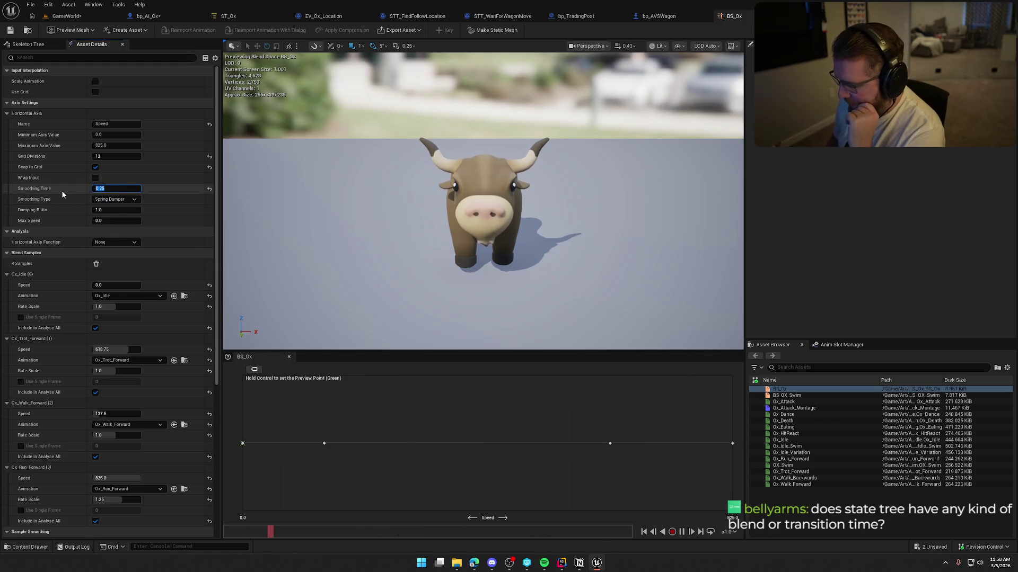
pyautogui.press('Return')
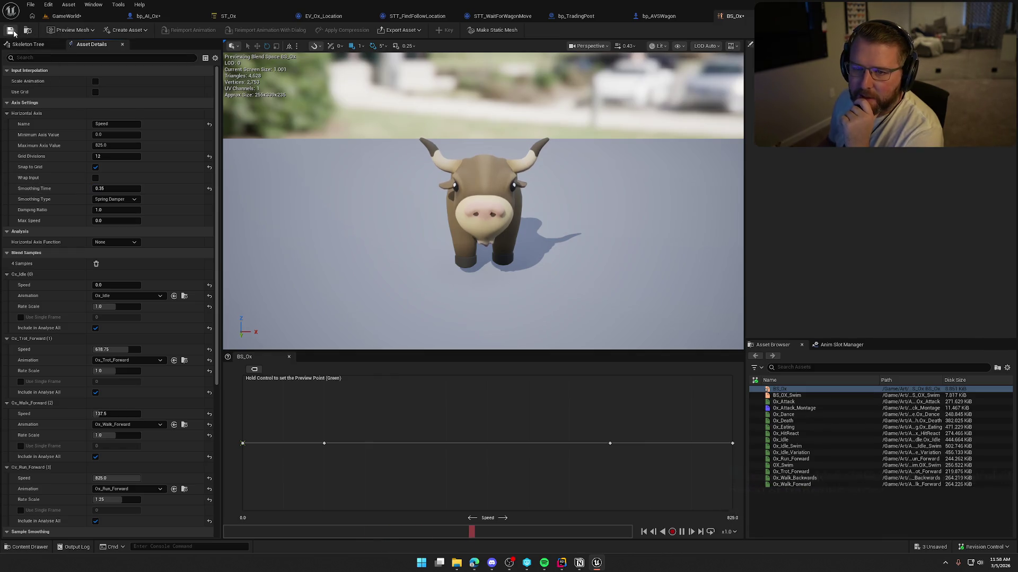
pyautogui.hotkey('ctrl', 's')
pyautogui.click(517, 371)
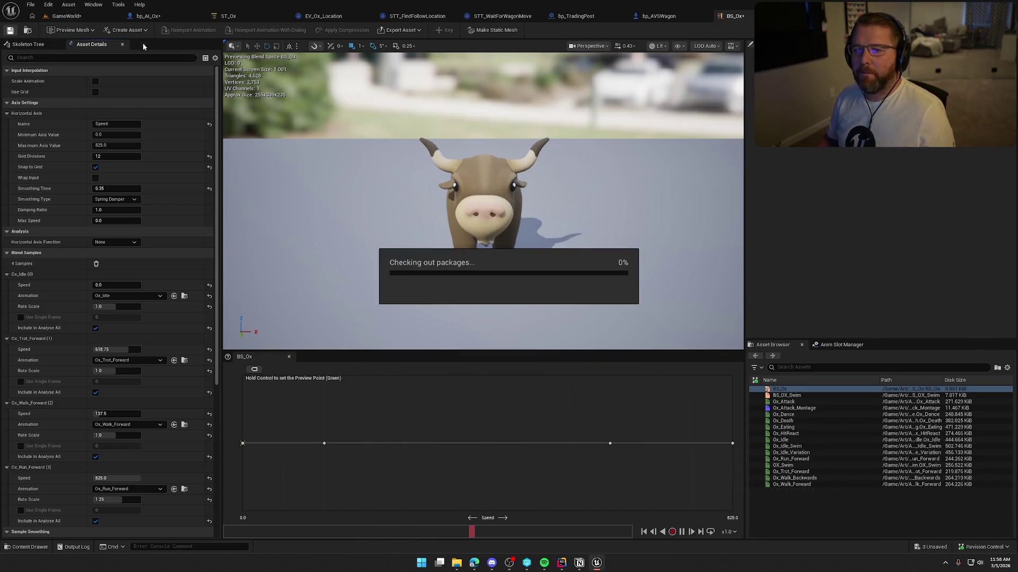
pyautogui.click(66, 16)
pyautogui.click(217, 30)
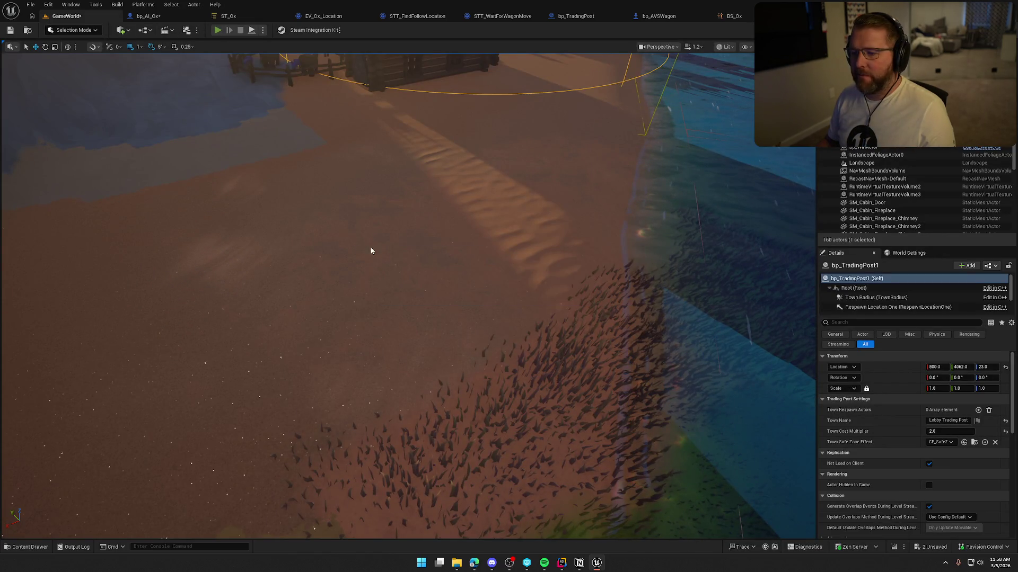
# Walk to the oxen and wagon in play, eject, and select the ox's Character Movement
pyautogui.press('w')
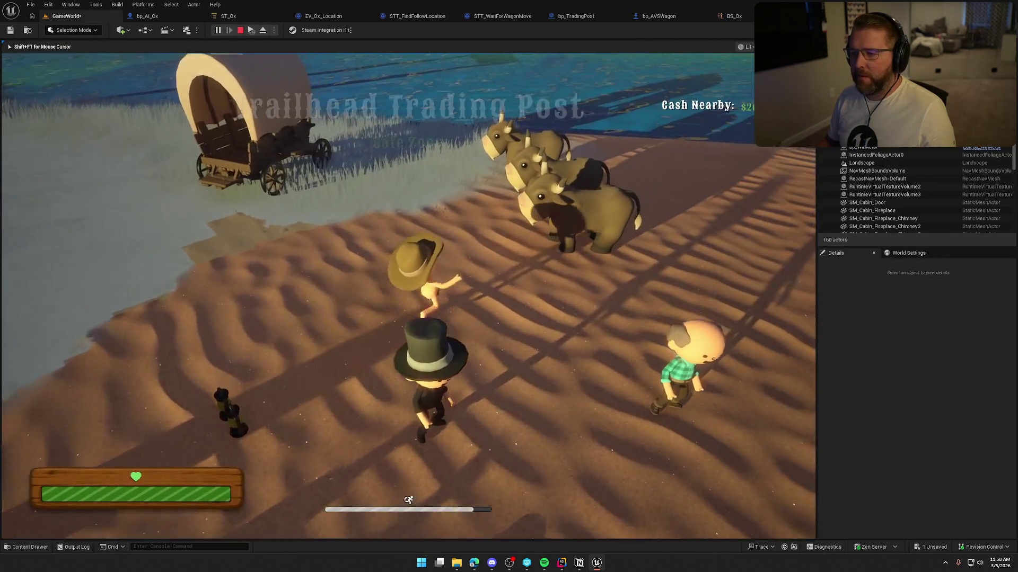
pyautogui.press('a')
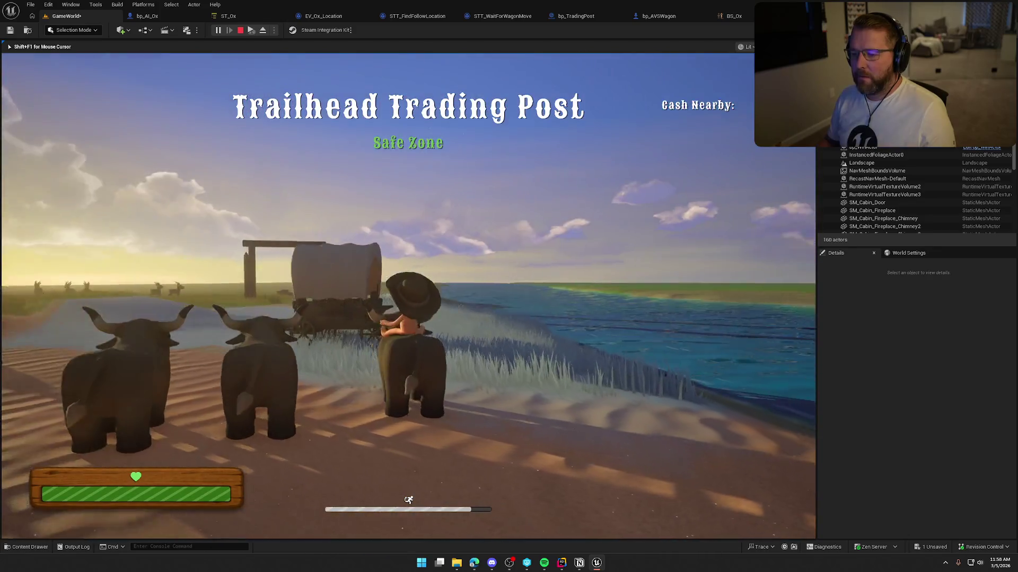
pyautogui.press('w')
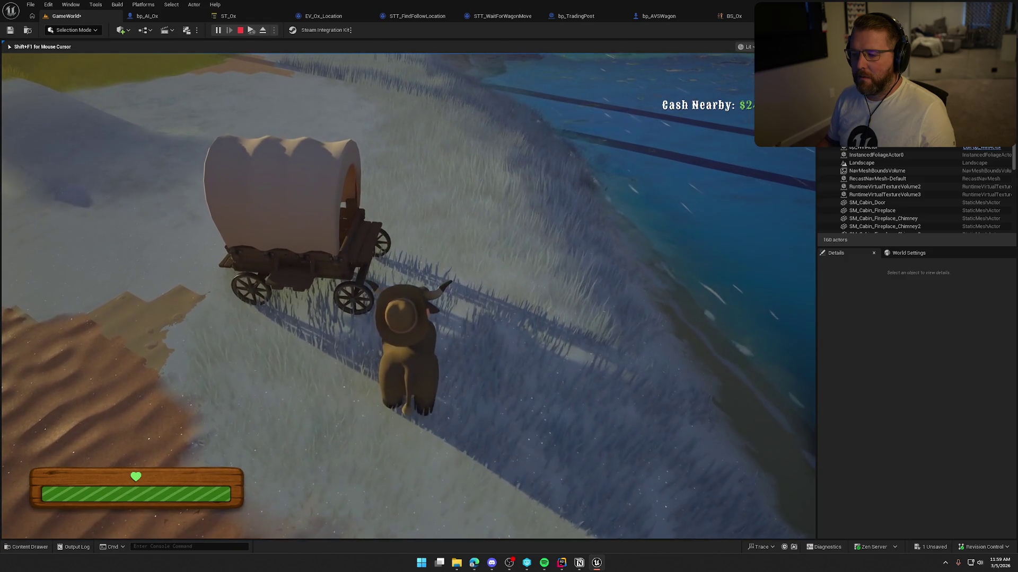
pyautogui.press('F8')
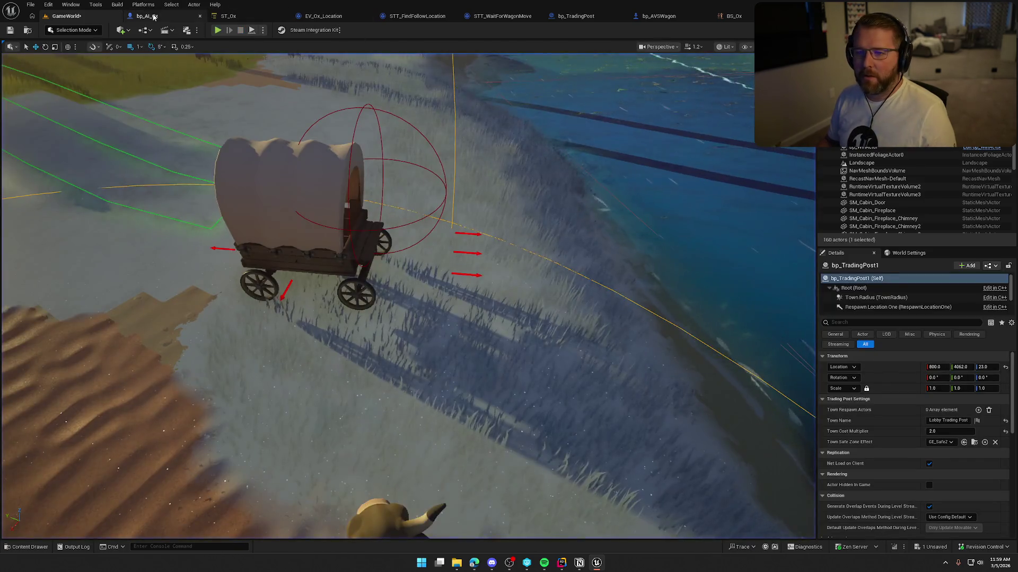
pyautogui.click(147, 15)
pyautogui.click(64, 159)
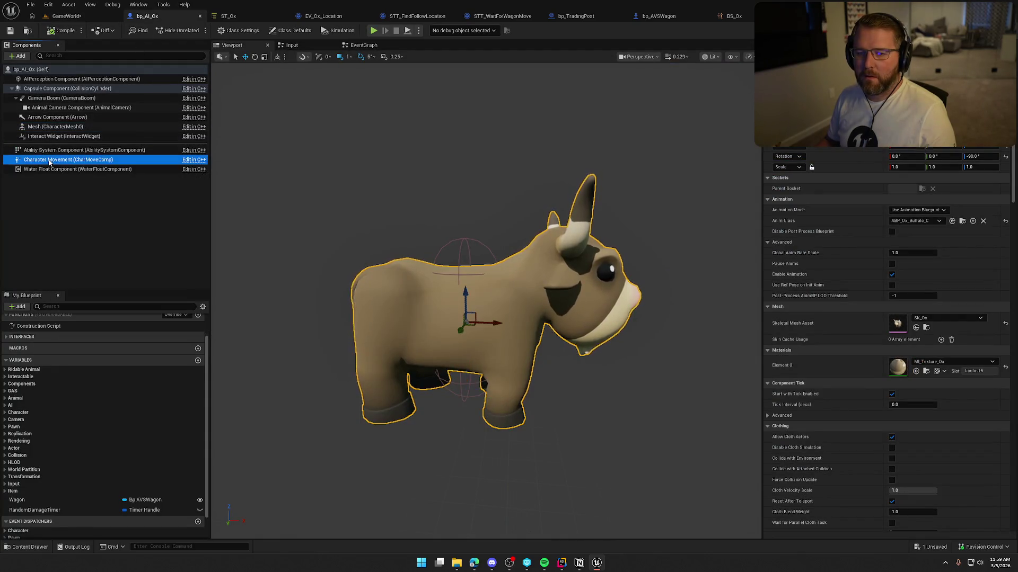
# Set Braking Deceleration Walking back to 10, compile and save bp_AI_Ox, and play GameWorld
pyautogui.scroll(-5, 979, 394)
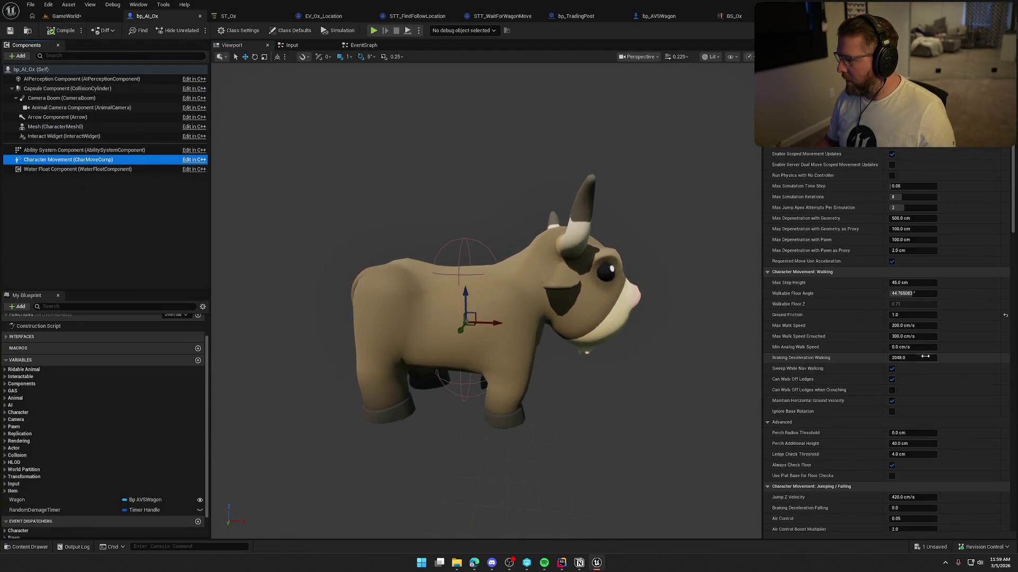
pyautogui.click(901, 358)
pyautogui.write('10')
pyautogui.press('Return')
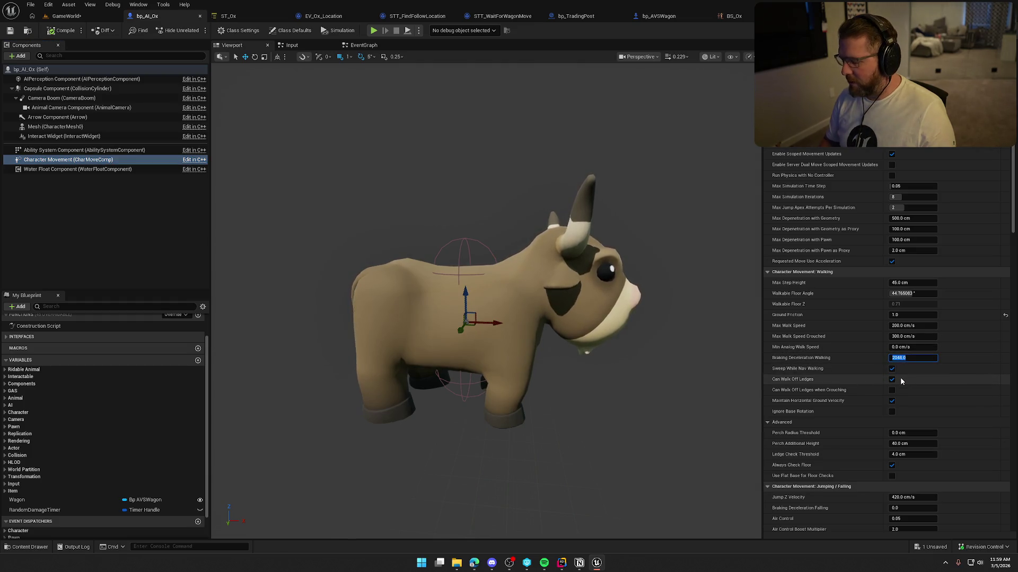
pyautogui.click(61, 30)
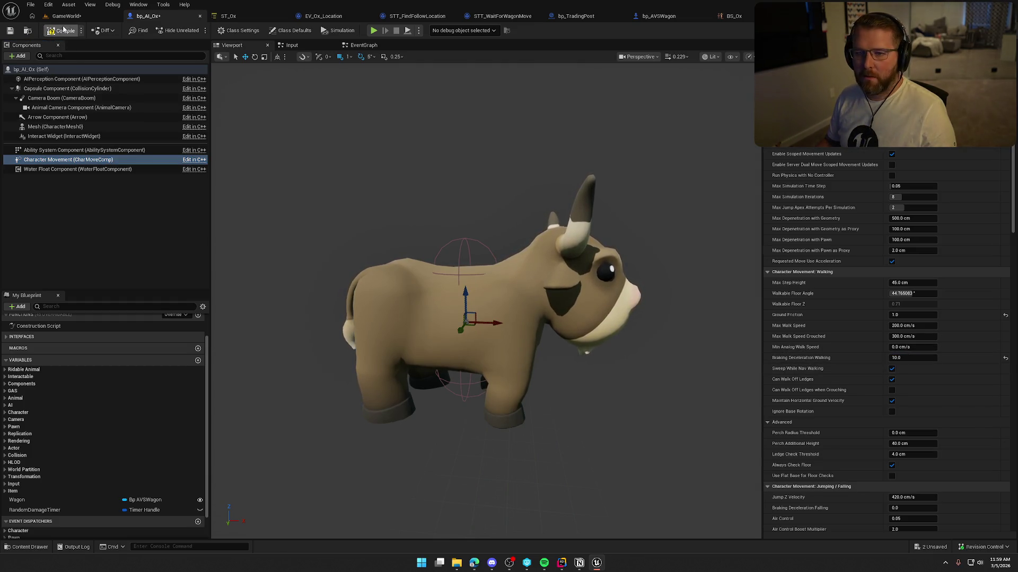
pyautogui.click(10, 30)
pyautogui.click(66, 16)
pyautogui.click(218, 30)
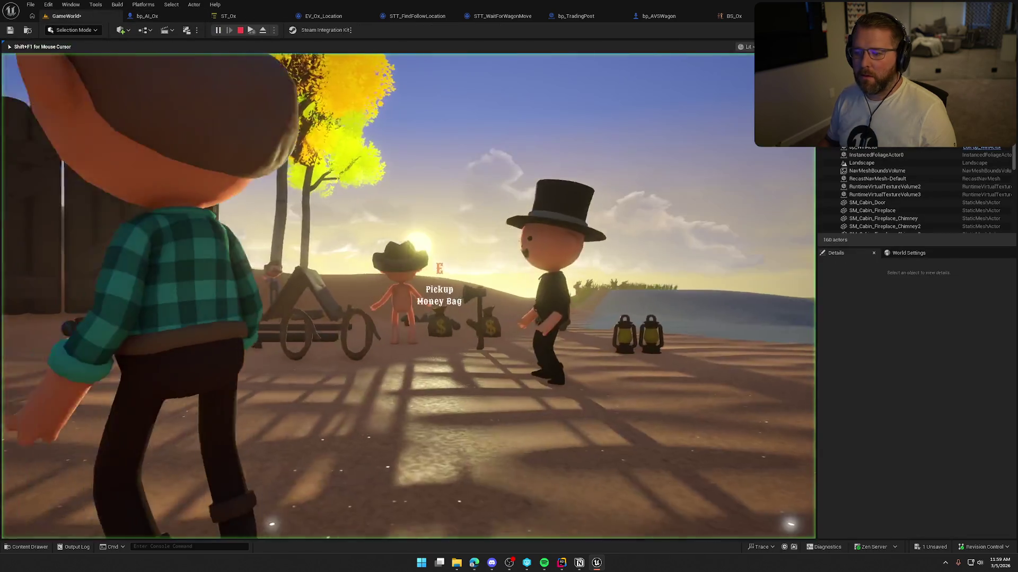
pyautogui.press('w')
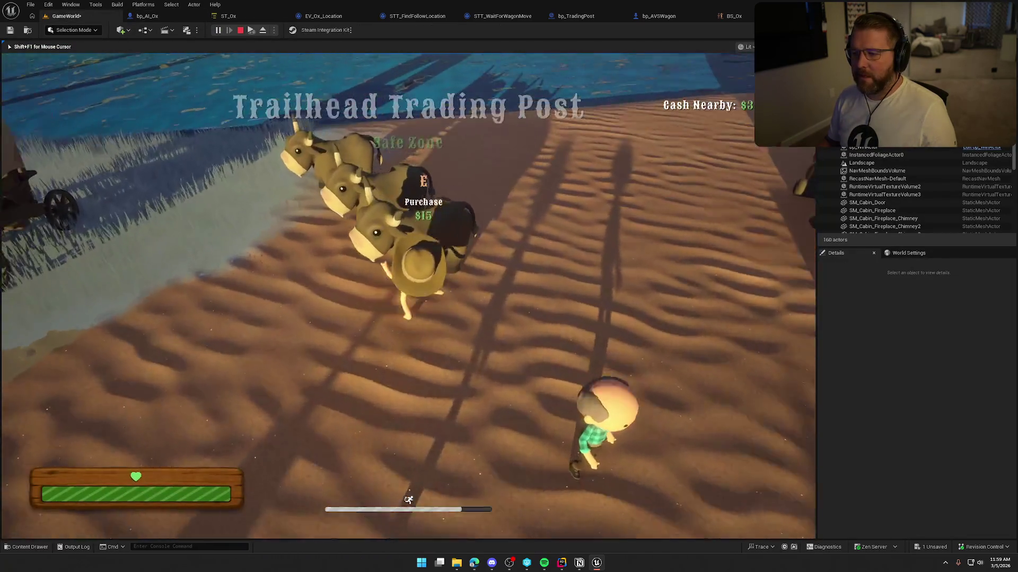
pyautogui.press('w')
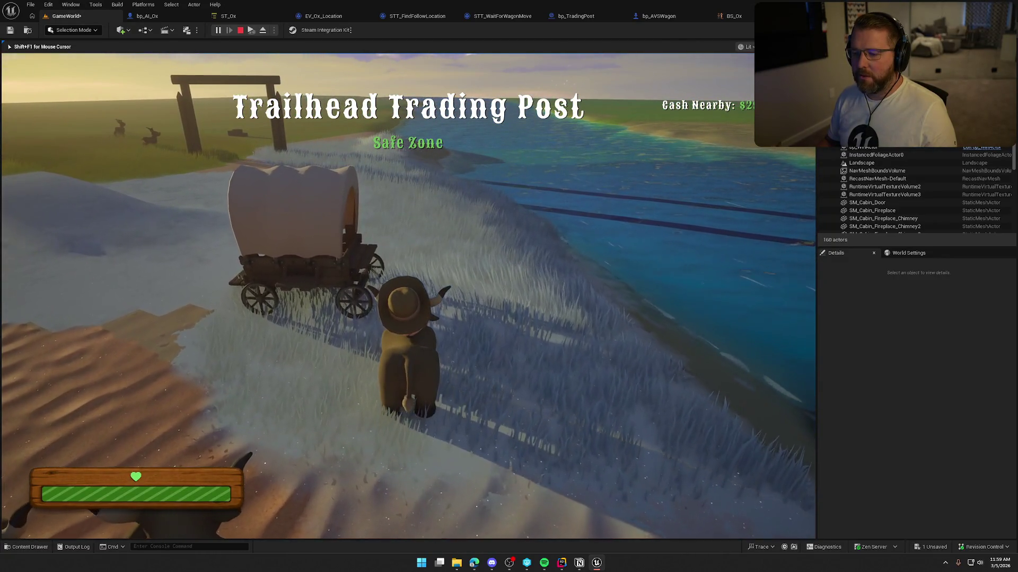
pyautogui.press('w')
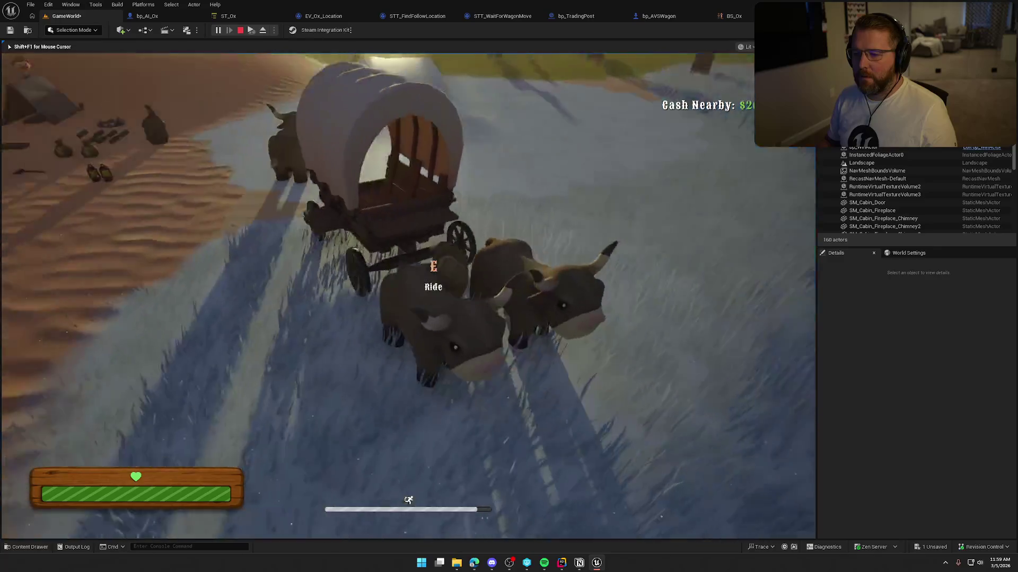
pyautogui.press('e')
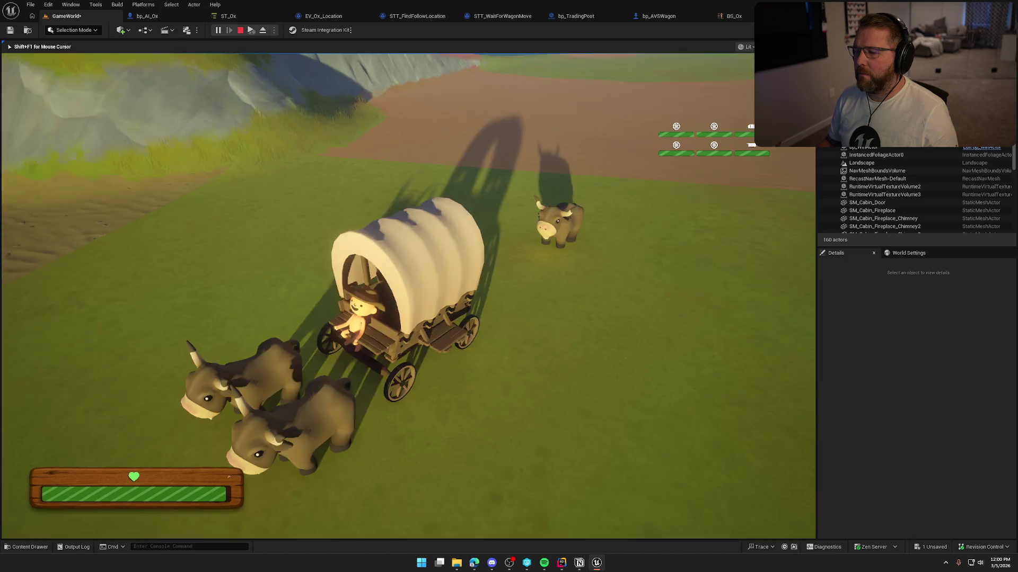
pyautogui.press('Escape')
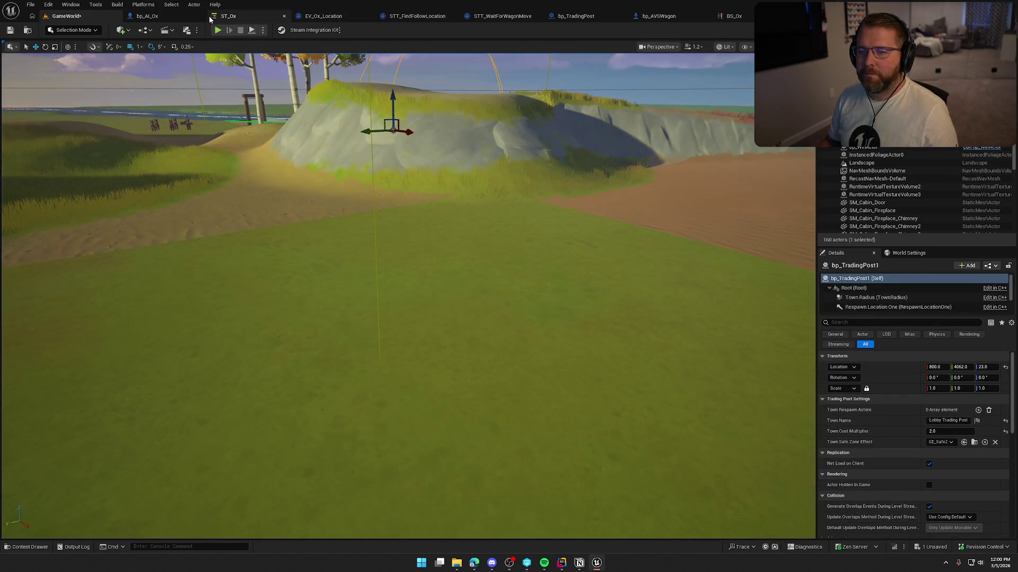
# Move bp_AVSWagon's Ox_Loc_Follow point to 612 along X and save the Blueprint
pyautogui.click(658, 16)
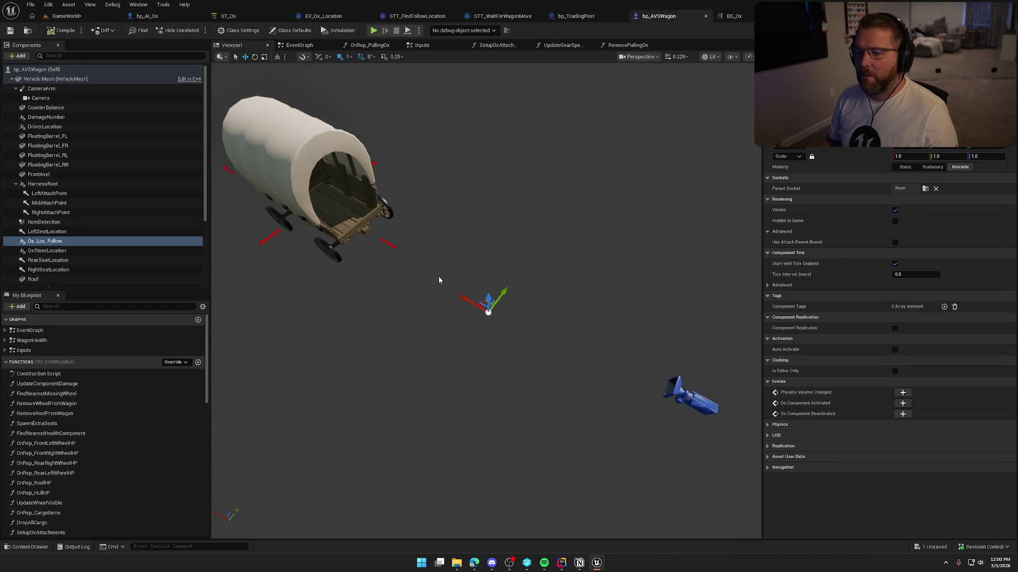
pyautogui.moveTo(464, 299); pyautogui.dragTo(444, 287)
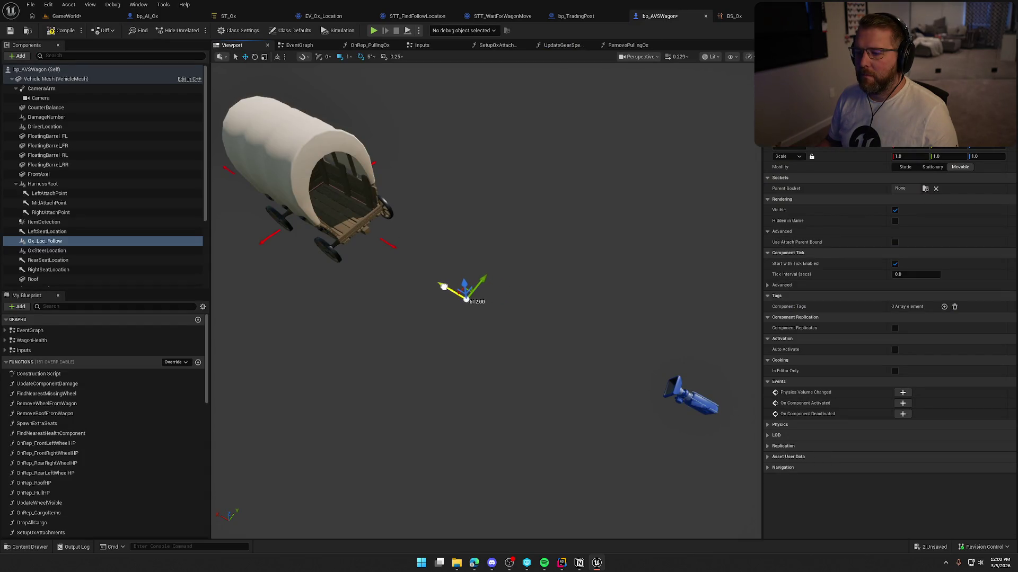
pyautogui.hotkey('ctrl', 's')
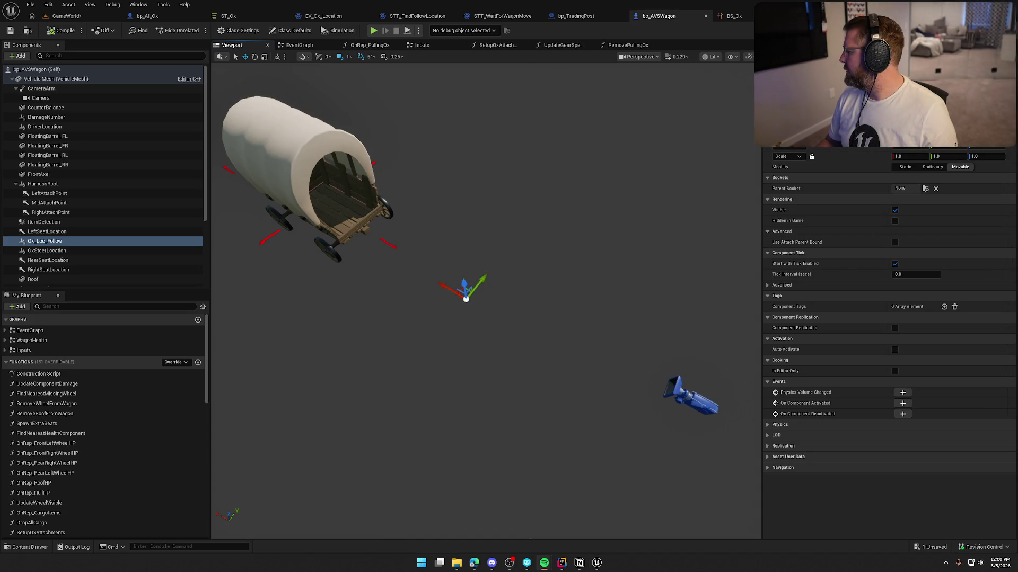
pyautogui.click(67, 16)
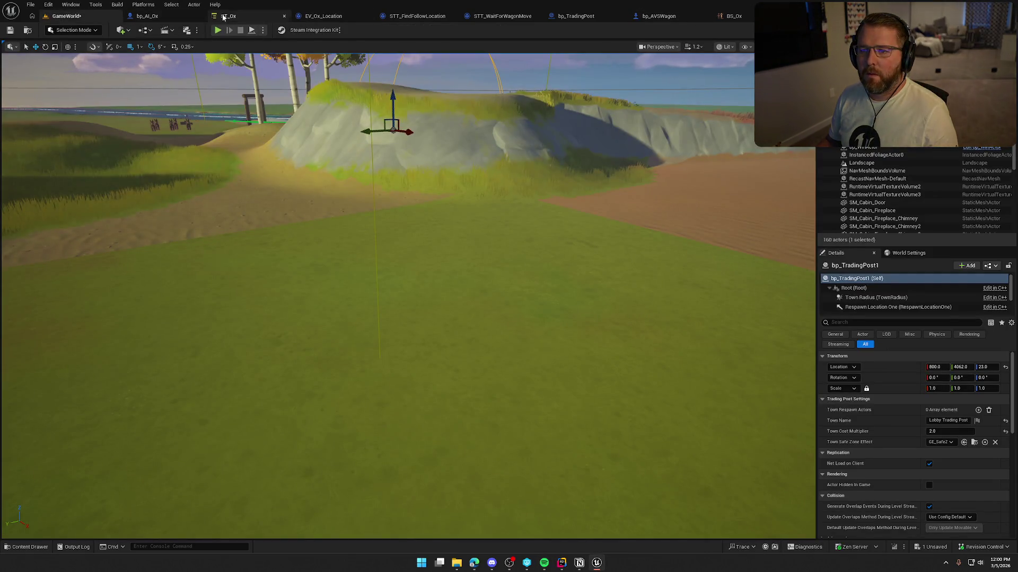
pyautogui.click(225, 16)
pyautogui.click(72, 20)
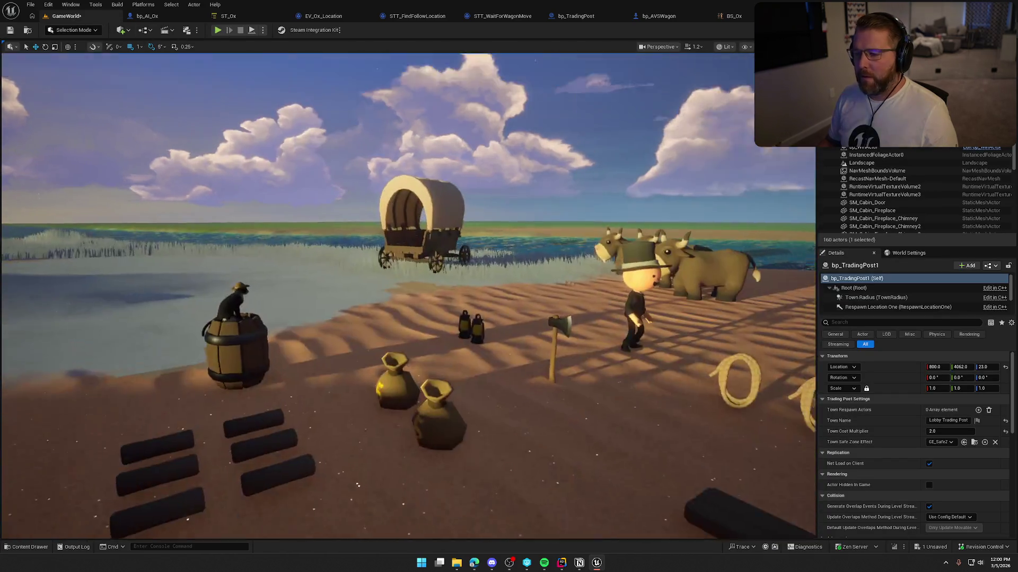
# Drag bp_Ox4, bp_Ox5, bp_Ox6 and bp_Ox7 up beside the wagon, then start a new play-test
pyautogui.moveTo(395, 255); pyautogui.dragTo(395, 299)
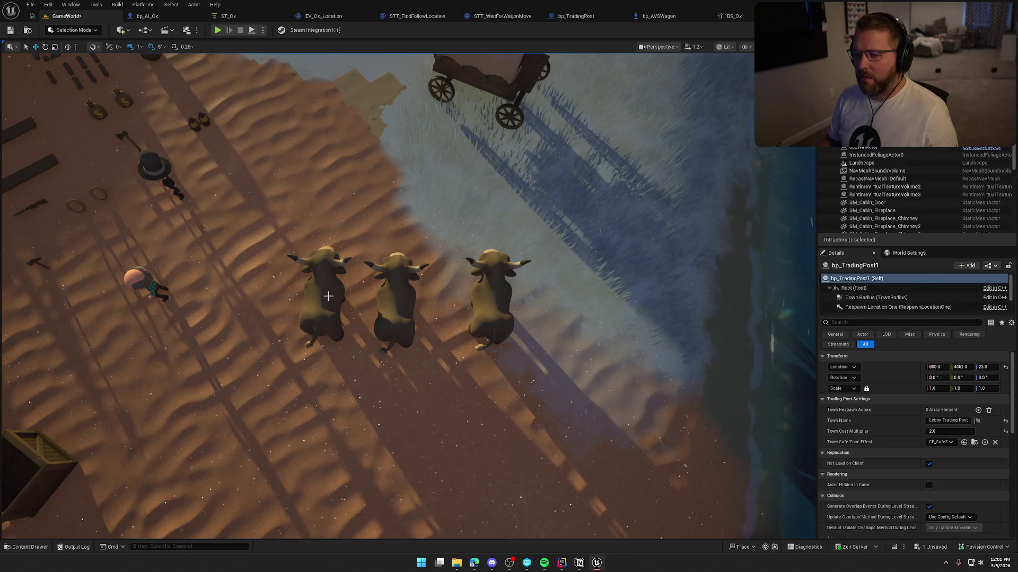
pyautogui.click(324, 290)
pyautogui.moveTo(325, 291); pyautogui.dragTo(293, 141)
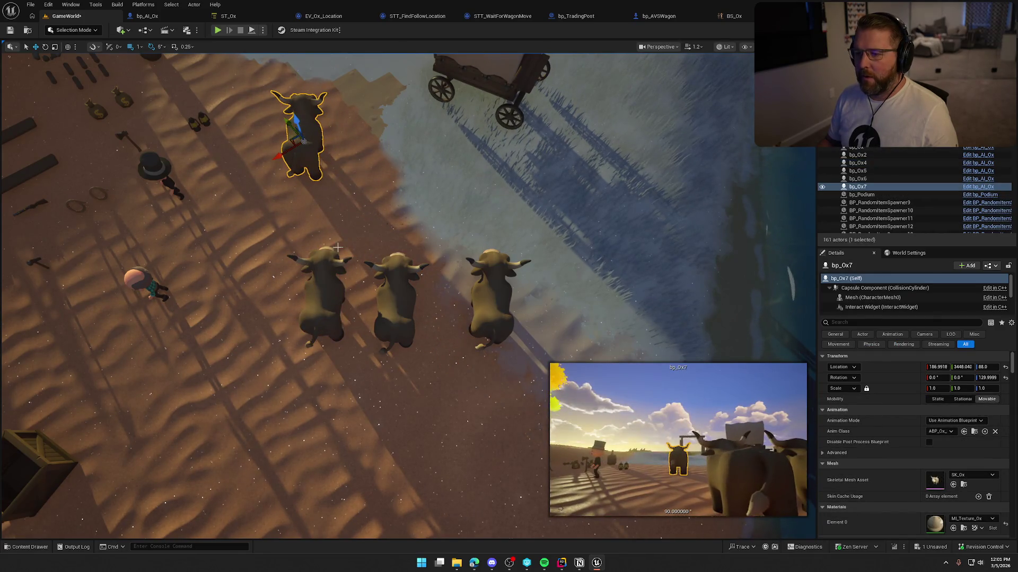
pyautogui.click(317, 300)
pyautogui.moveTo(317, 300)
pyautogui.mouseDown()
pyautogui.moveTo(339, 198)
pyautogui.moveTo(363, 175)
pyautogui.mouseUp()
pyautogui.click(390, 302)
pyautogui.moveTo(390, 302); pyautogui.dragTo(442, 179)
pyautogui.click(484, 303)
pyautogui.moveTo(484, 303); pyautogui.dragTo(510, 215)
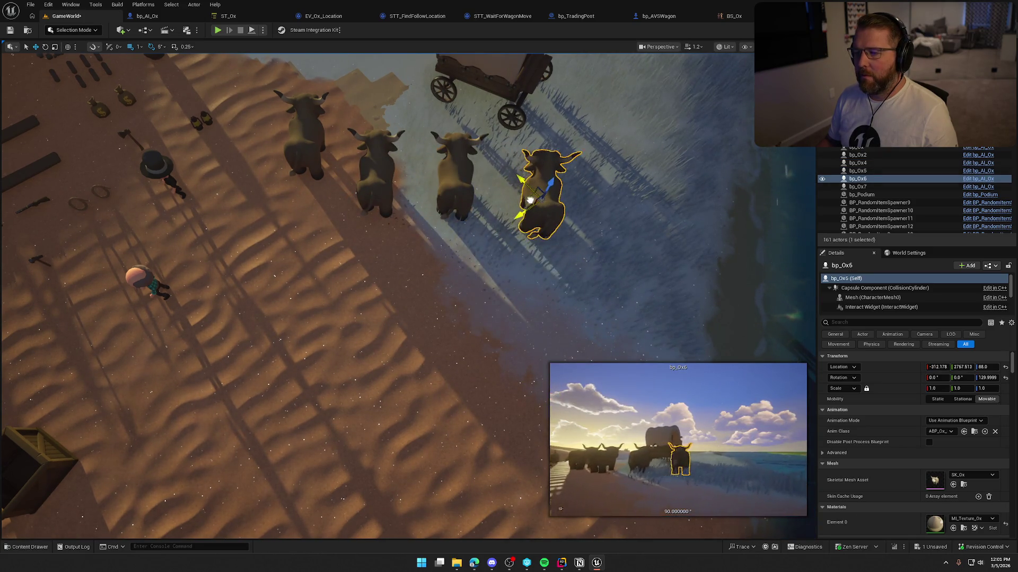
pyautogui.press('Escape')
pyautogui.click(217, 31)
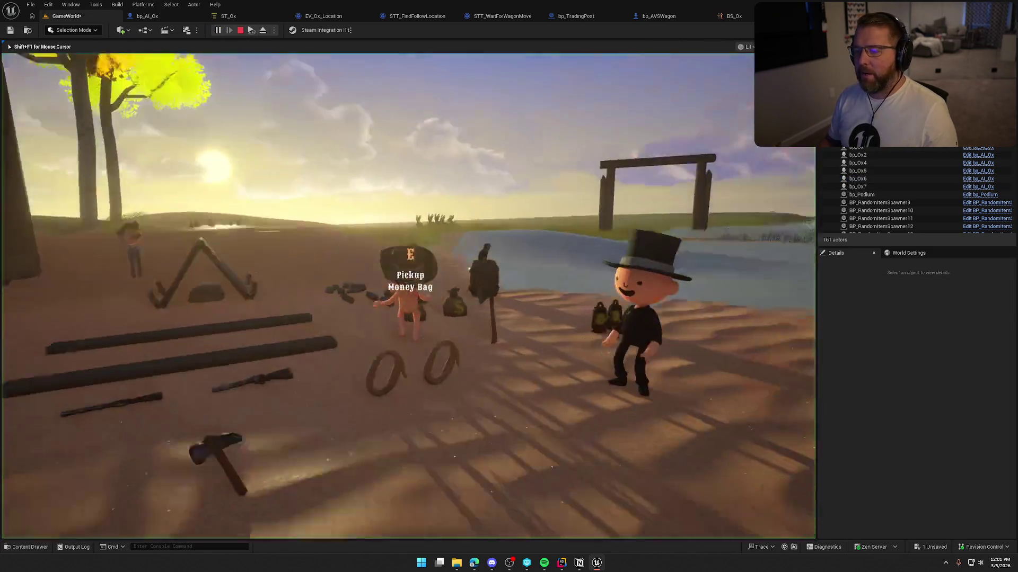
# Run to the wagon, mount and dismount an ox, then stop and reopen bp_AI_Ox
pyautogui.hotkey('shift', 'w')
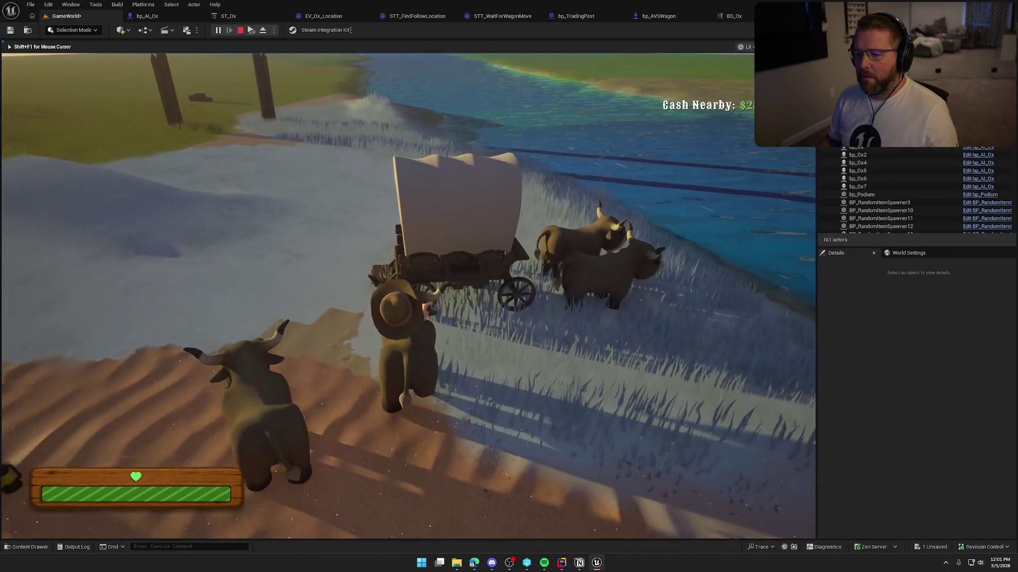
pyautogui.press('e')
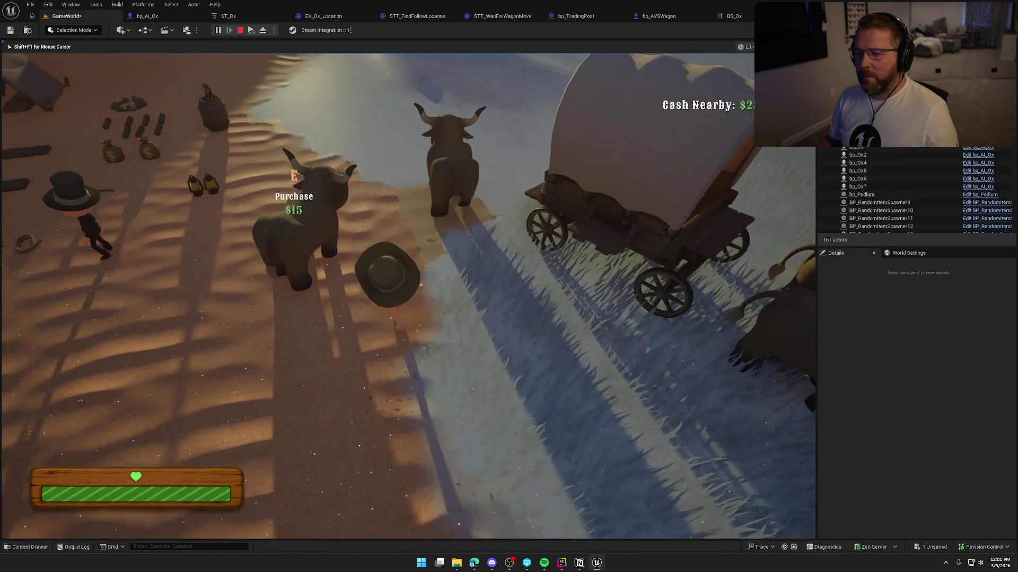
pyautogui.press('e')
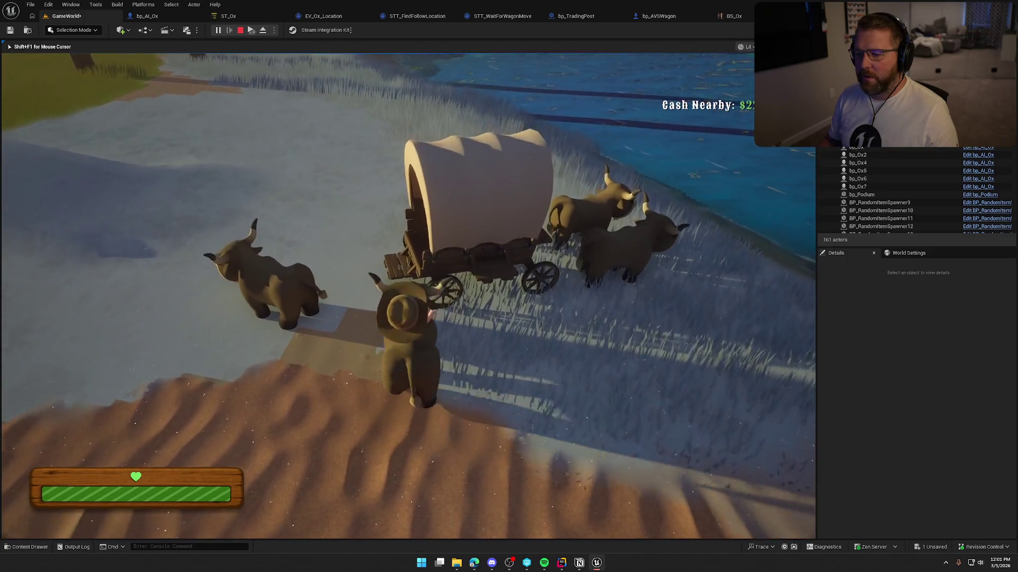
pyautogui.press('e')
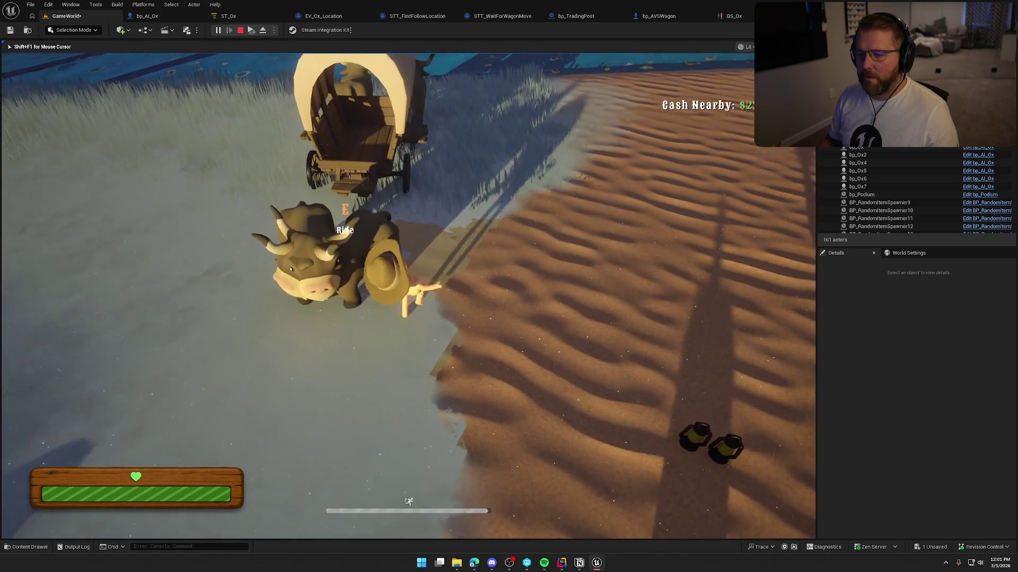
pyautogui.hotkey('shift', 'w')
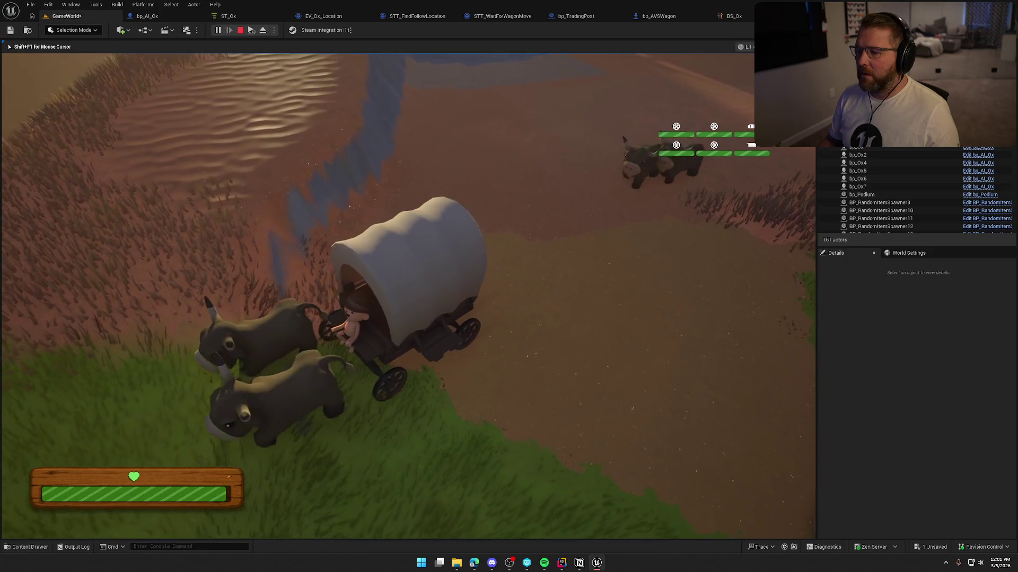
pyautogui.press('Escape')
pyautogui.click(147, 16)
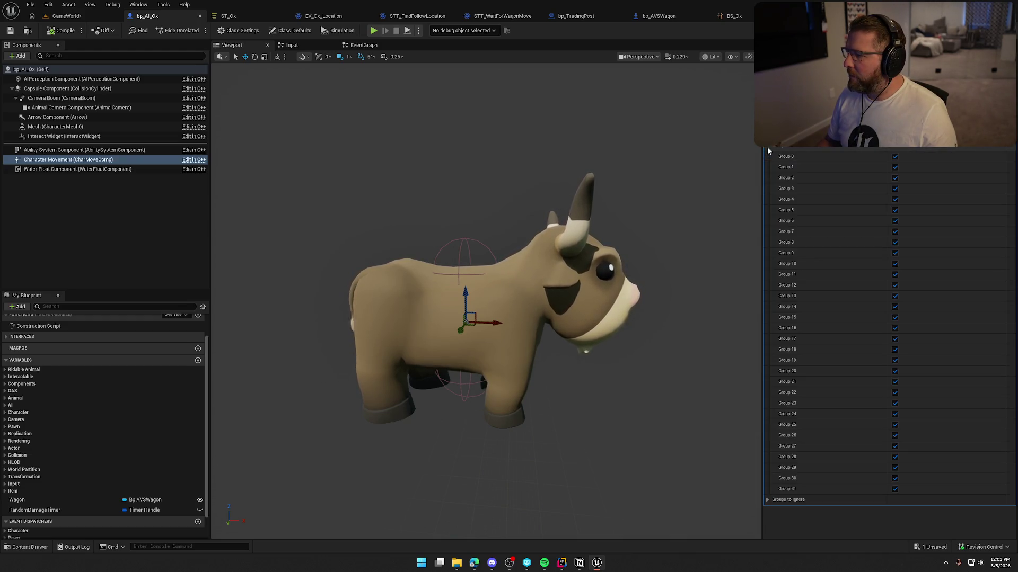
# Expand Groups to Ignore on bp_AI_Ox's Character Movement and change its avoidance group checkboxes
pyautogui.click(768, 156)
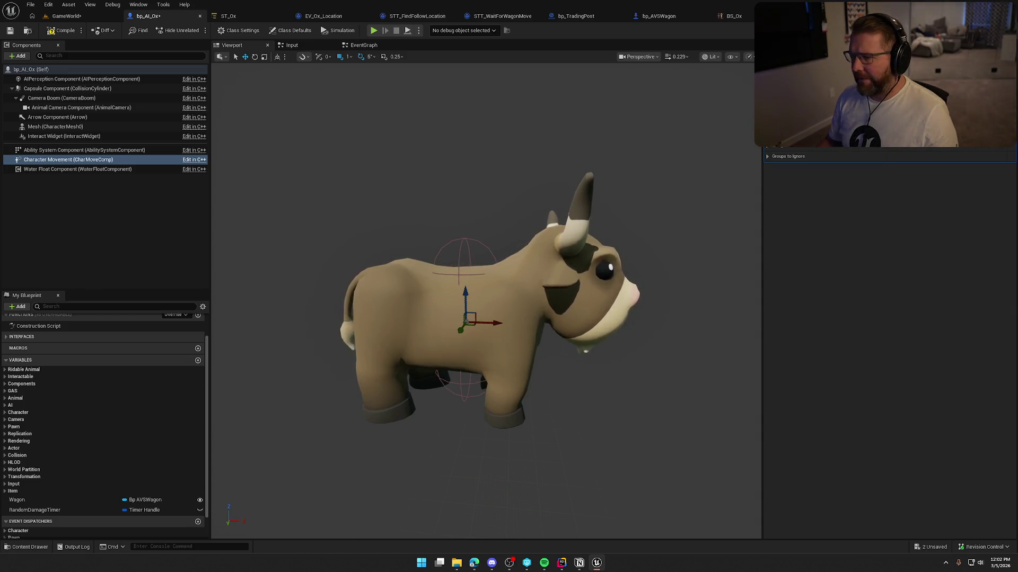
pyautogui.click(82, 18)
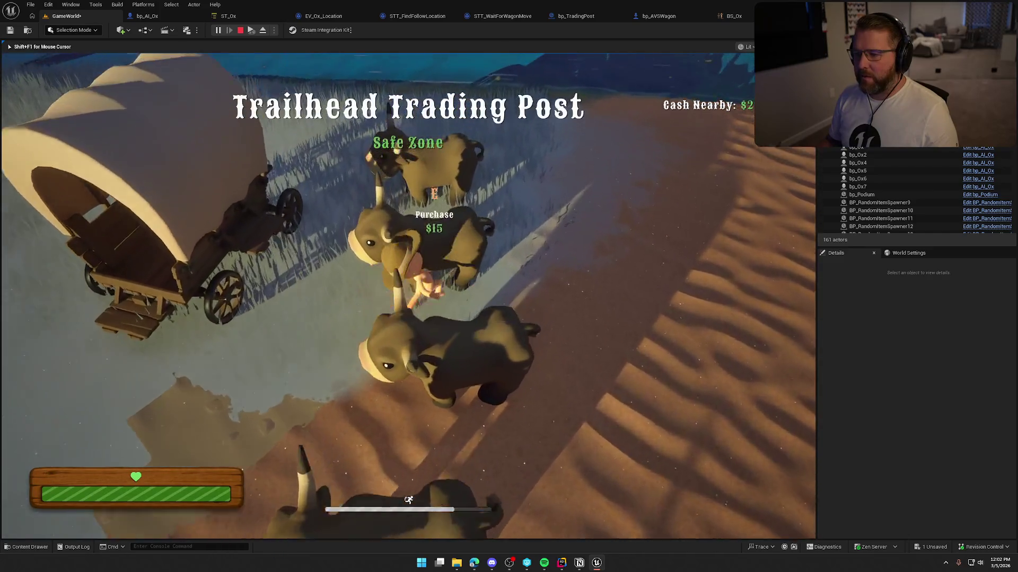
# Mount an ox beside the wagon in the running game, then end the play-test
pyautogui.press('space')
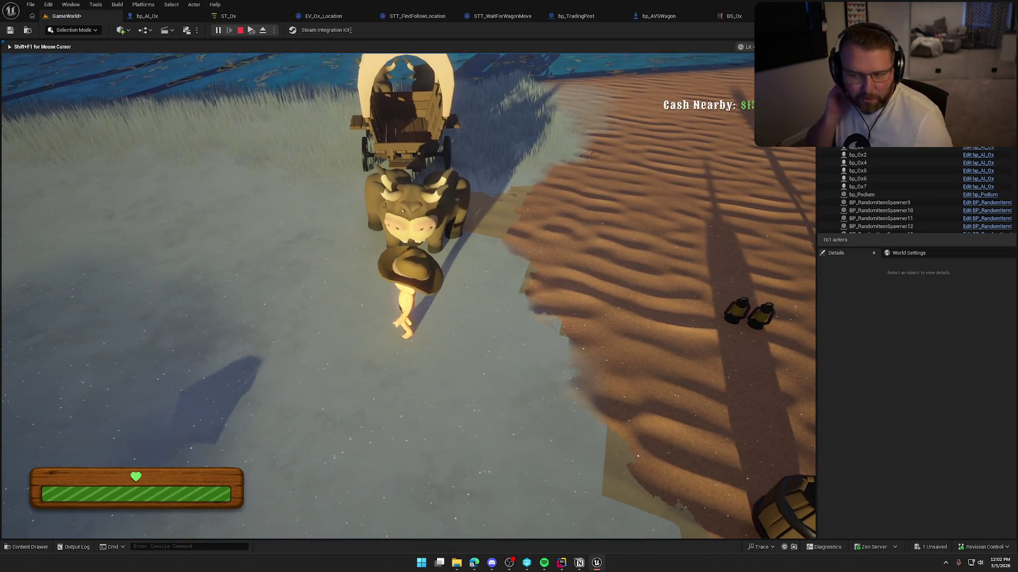
pyautogui.press('Escape')
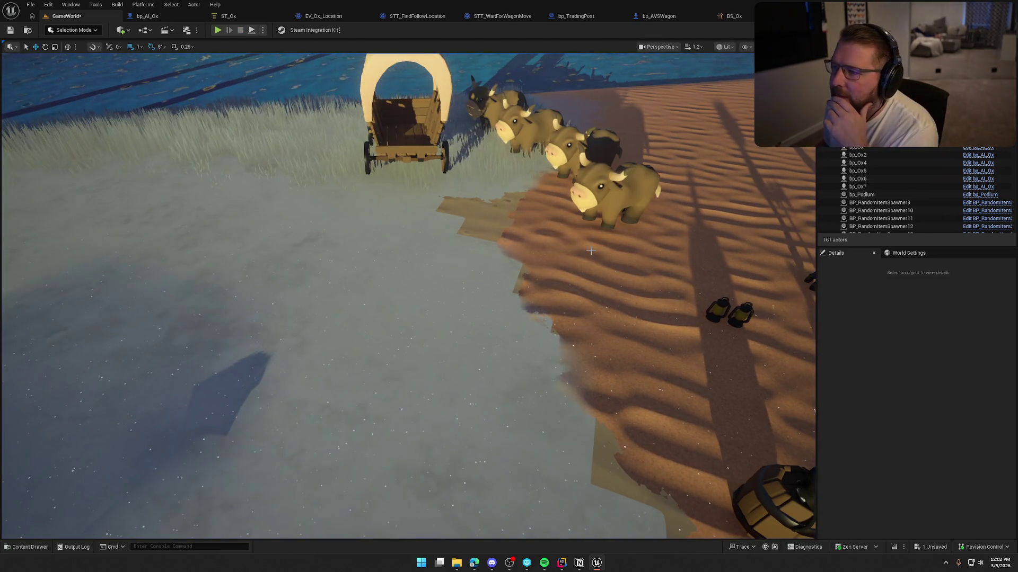
# Move the wagon's Ox_Loc_Follow point to 561 in bp_AVSWagon and save it
pyautogui.click(659, 16)
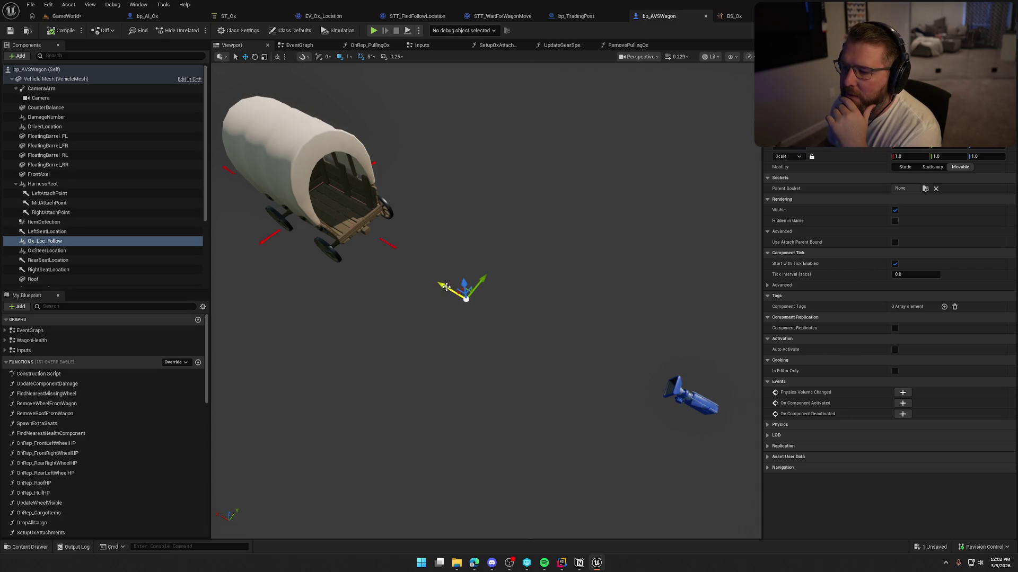
pyautogui.moveTo(447, 287); pyautogui.dragTo(433, 282)
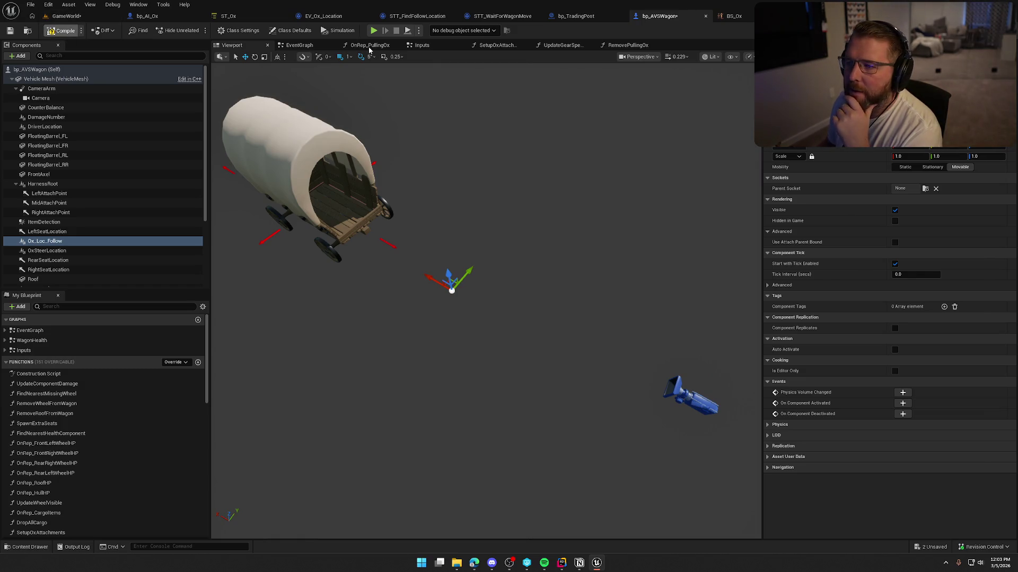
pyautogui.hotkey('ctrl', 's')
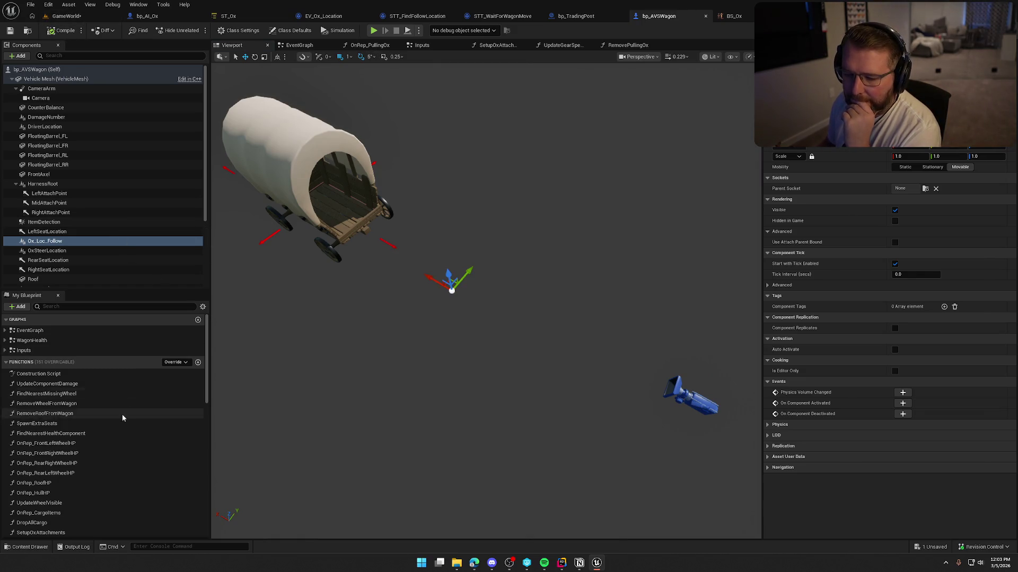
pyautogui.scroll(-10, 119, 426)
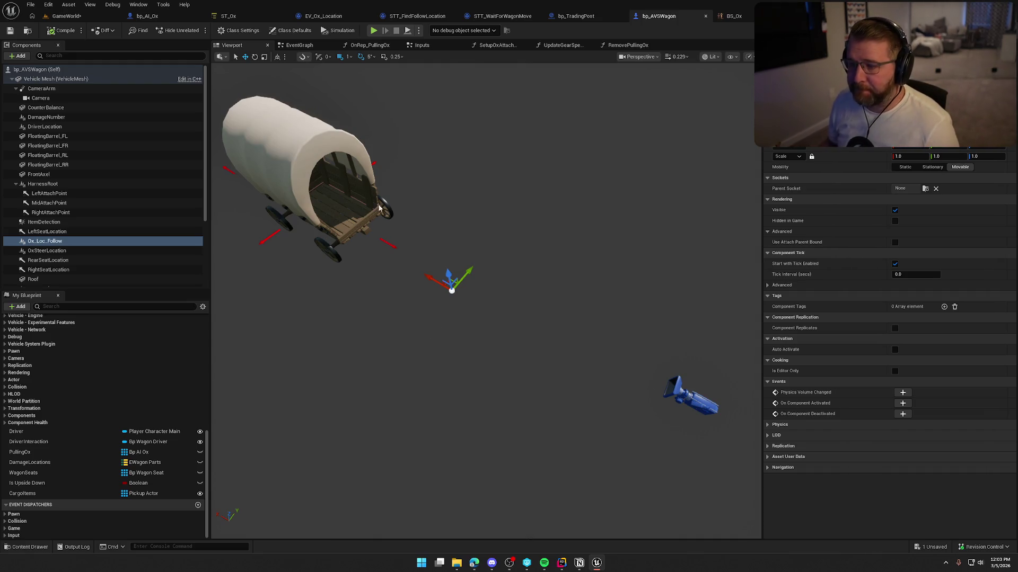
# Glance at the ST_Ox and bp_AI_Ox tabs, then go back to bp_AVSWagon
pyautogui.click(235, 12)
pyautogui.click(162, 19)
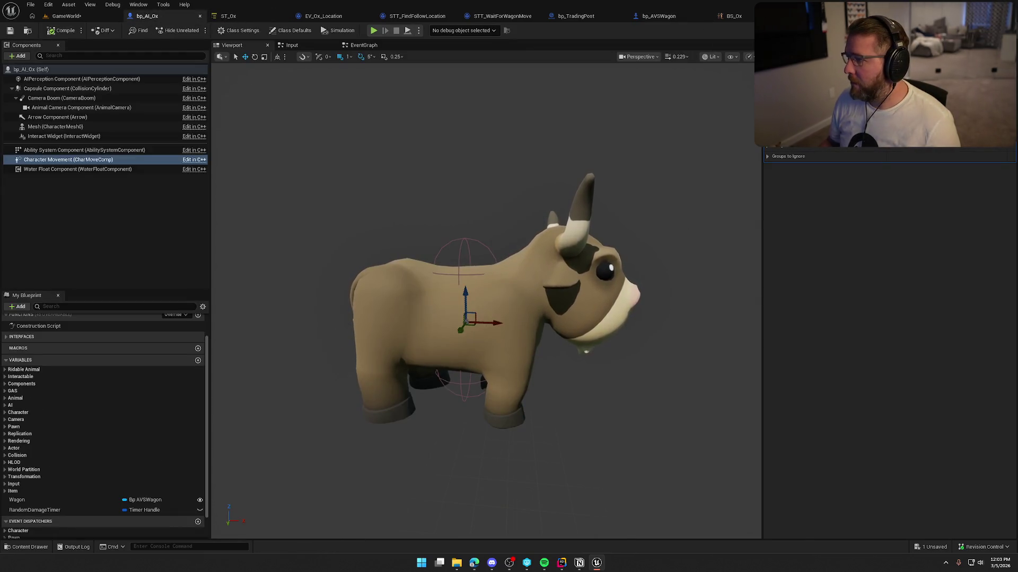
pyautogui.click(148, 240)
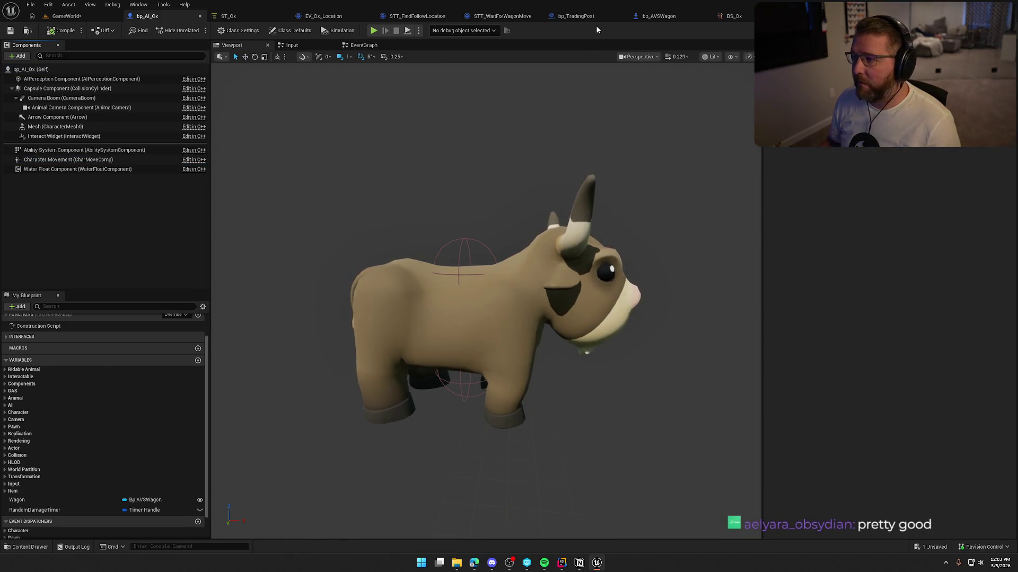
pyautogui.click(657, 16)
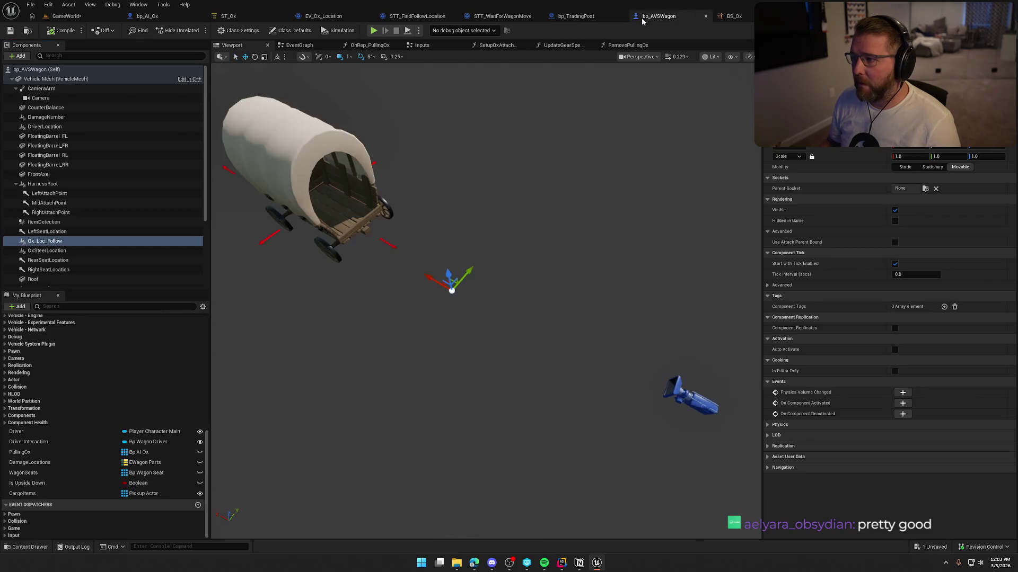
# Duplicate PullingOx as FollowingOx, accepting the replicated variable rename
pyautogui.click(56, 453)
pyautogui.hotkey('ctrl', 'w')
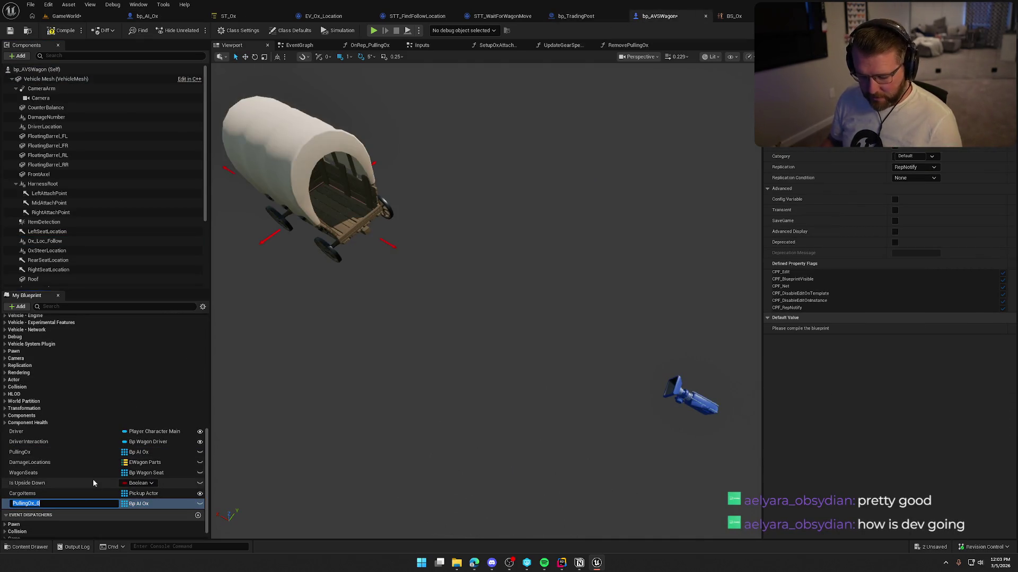
pyautogui.write('FollowingOx')
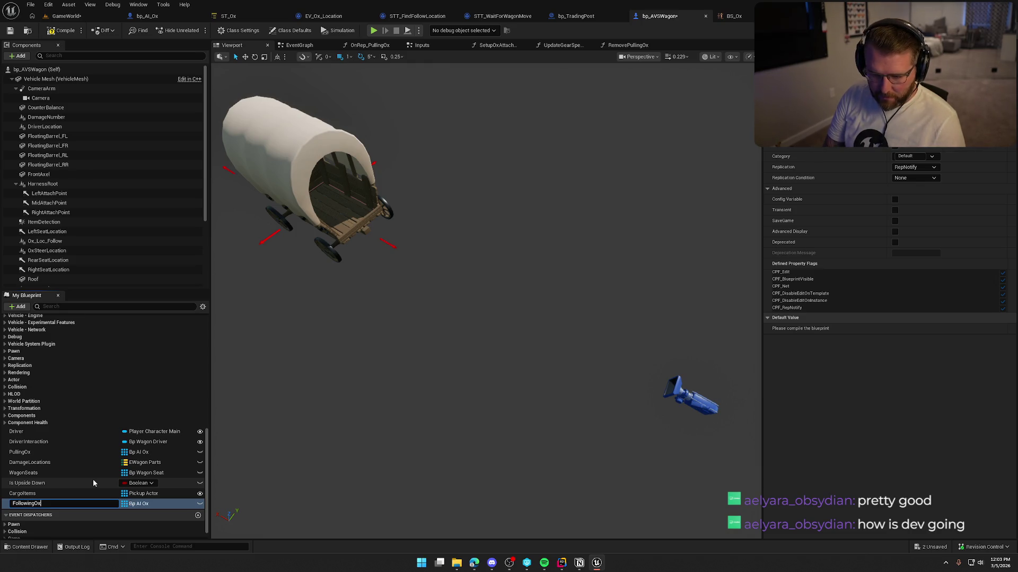
pyautogui.press('Return')
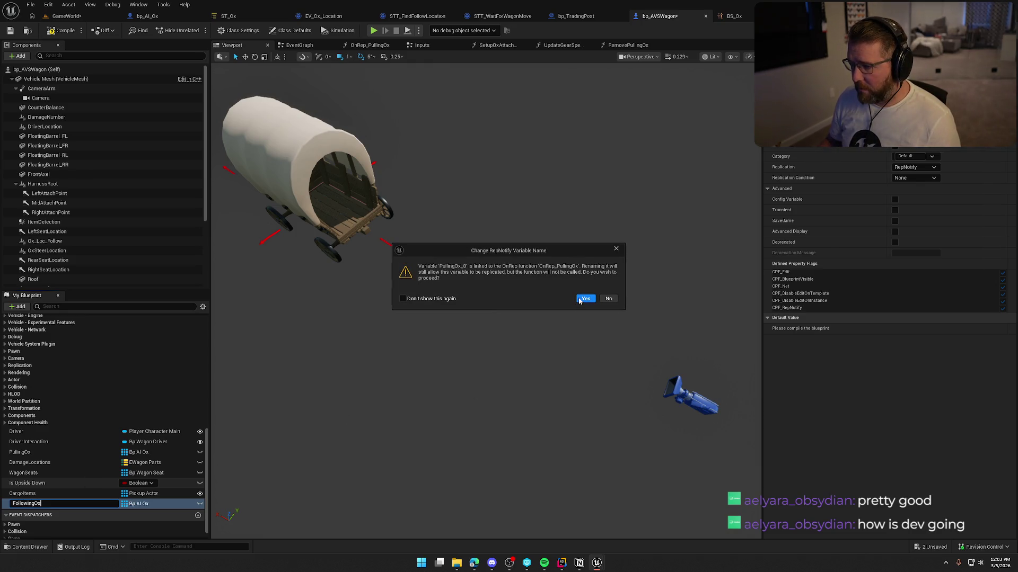
pyautogui.click(584, 299)
pyautogui.scroll(5, 57, 484)
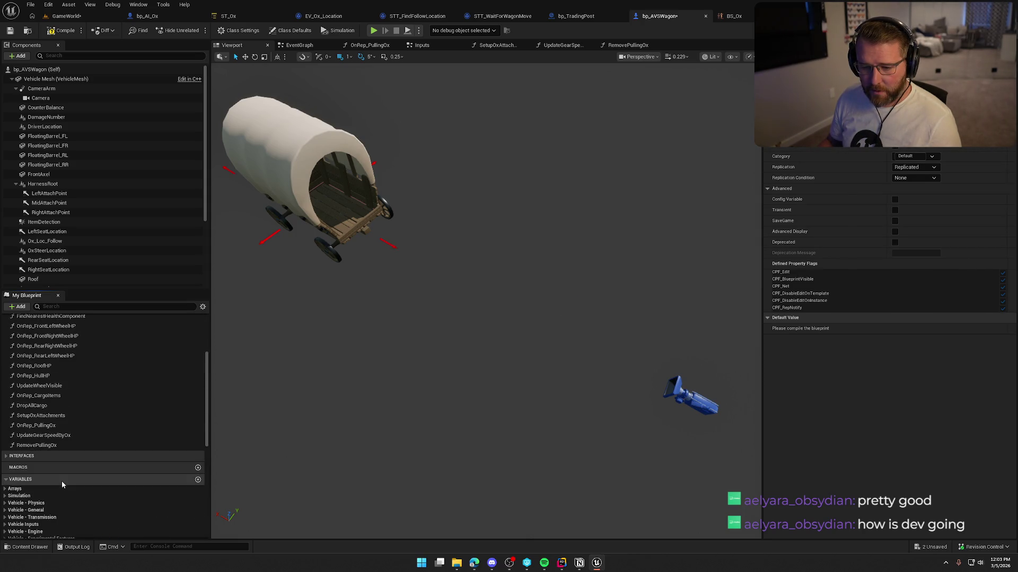
pyautogui.scroll(5, 61, 481)
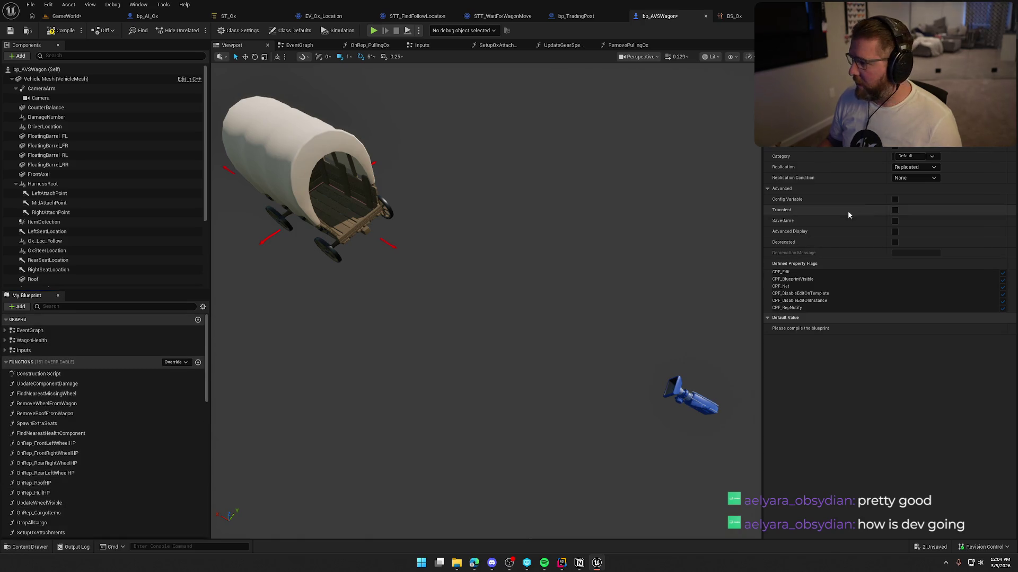
pyautogui.scroll(-15, 106, 466)
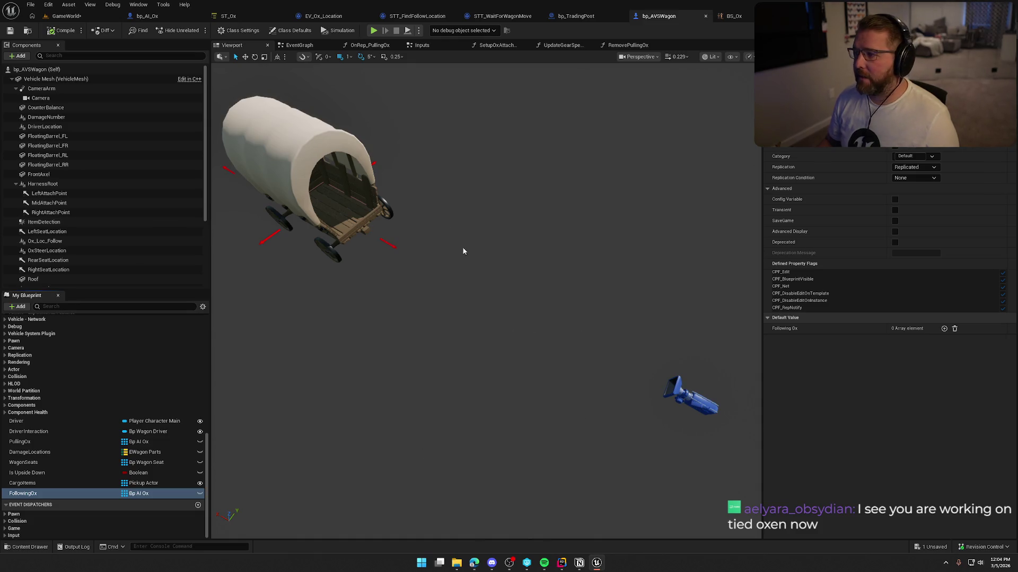
# Close the BS_Ox editor and bring up bp_AI_Ox
pyautogui.click(751, 19)
pyautogui.click(759, 21)
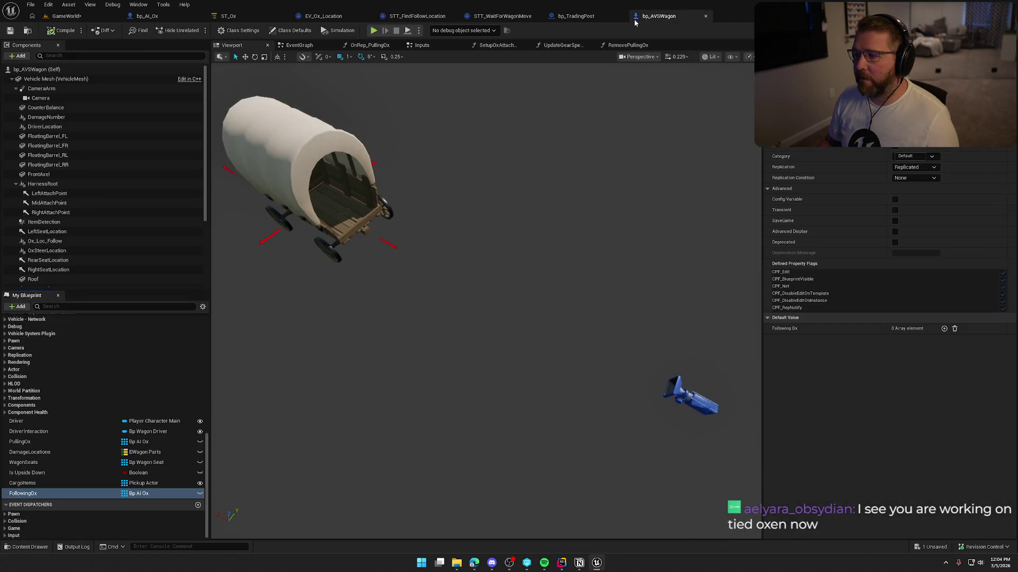
pyautogui.click(147, 16)
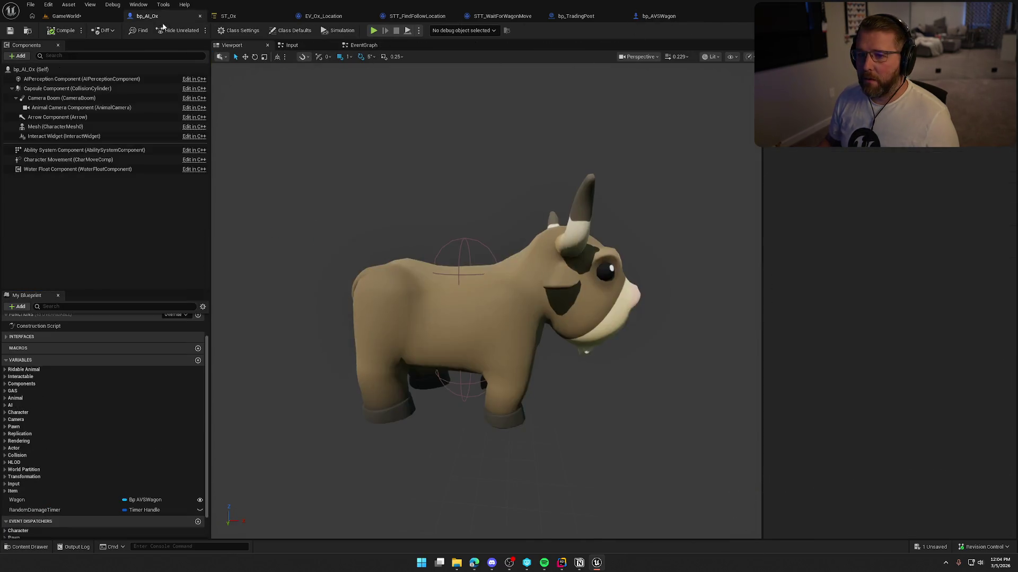
# Open bp_AI_Ox's EventGraph and pan across its nodes
pyautogui.click(364, 45)
pyautogui.scroll(-2, 459, 237)
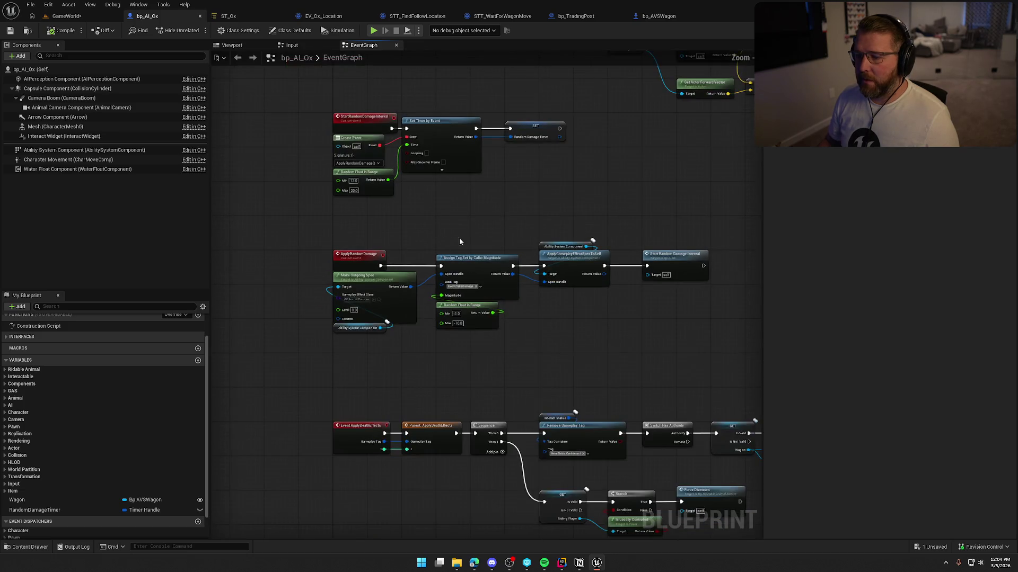
pyautogui.scroll(-2, 489, 238)
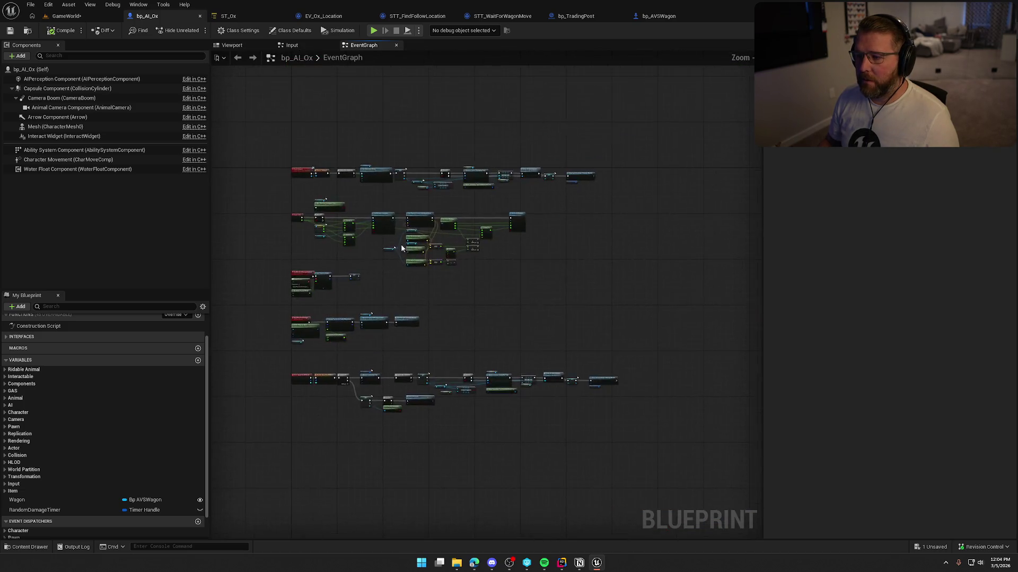
pyautogui.scroll(5, 367, 202)
pyautogui.moveTo(591, 220); pyautogui.dragTo(222, 206)
pyautogui.scroll(-2, 386, 228)
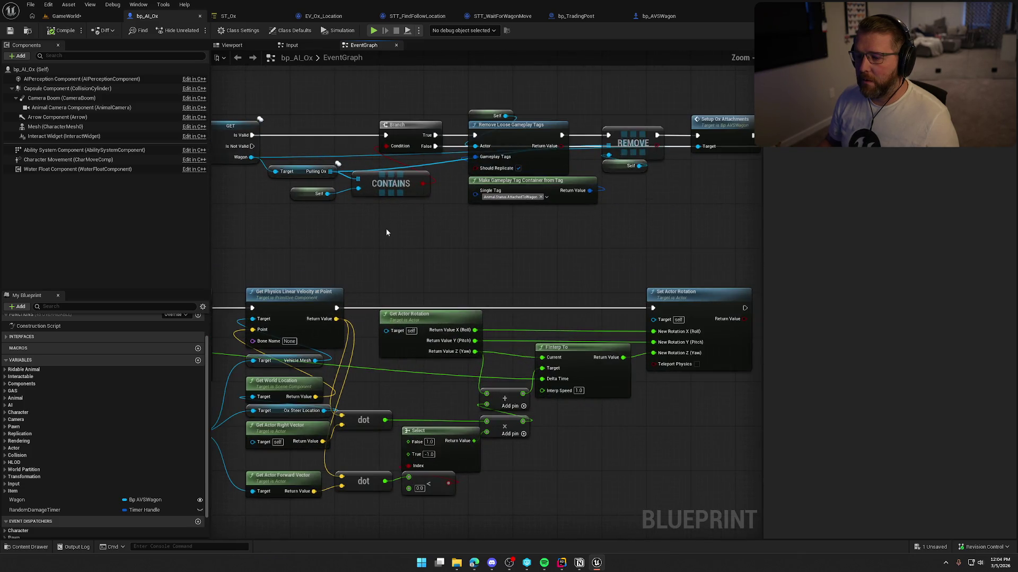
# Browse the ox's Input graph around the Set Movement Mode logic
pyautogui.click(291, 45)
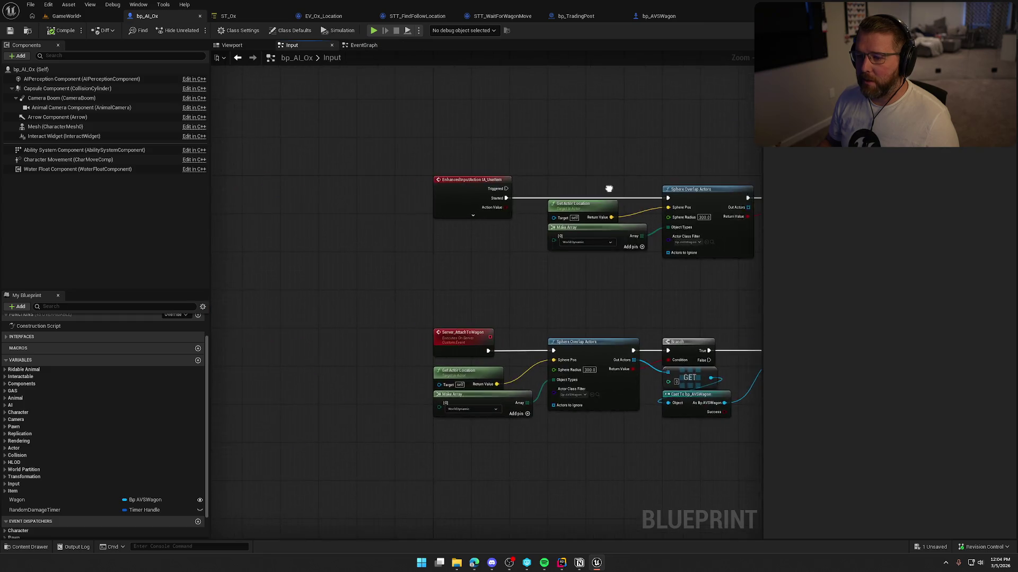
pyautogui.moveTo(609, 191); pyautogui.dragTo(338, 171)
pyautogui.moveTo(592, 259); pyautogui.dragTo(474, 248)
pyautogui.scroll(2, 349, 195)
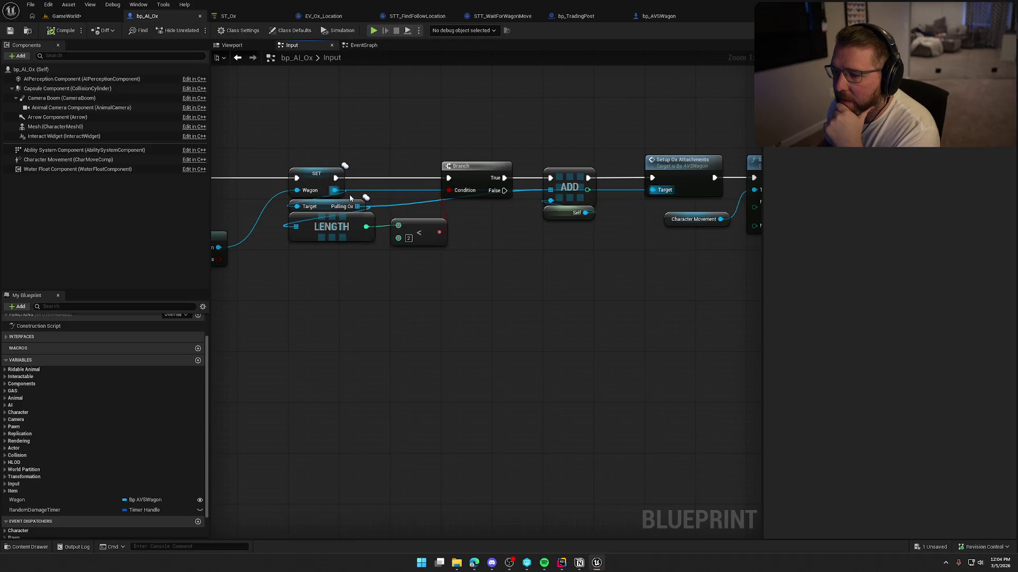
pyautogui.moveTo(514, 240); pyautogui.dragTo(363, 248)
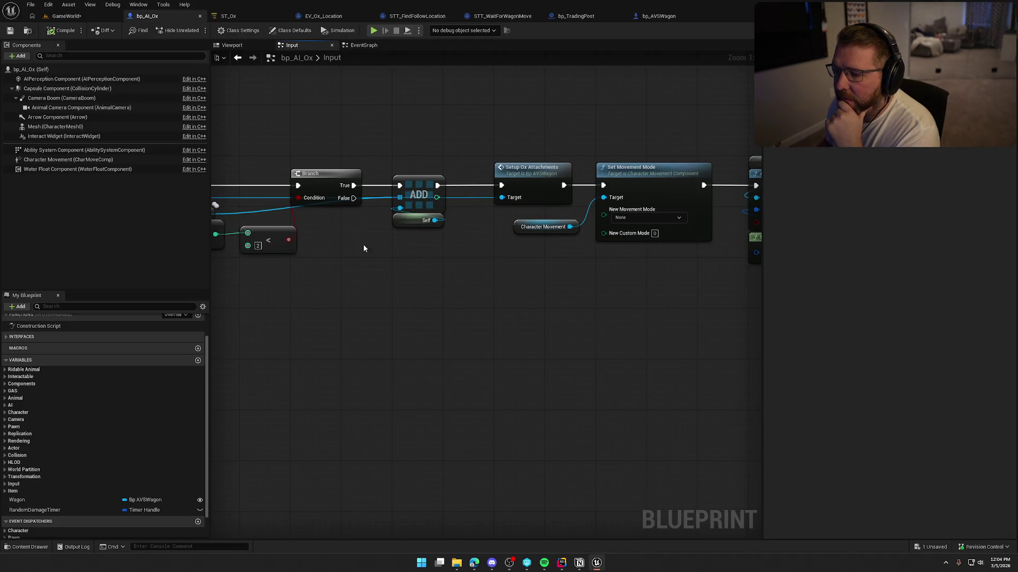
pyautogui.moveTo(351, 198)
pyautogui.mouseDown()
pyautogui.moveTo(466, 352)
pyautogui.moveTo(454, 342)
pyautogui.mouseUp()
pyautogui.moveTo(427, 281); pyautogui.dragTo(499, 273)
# Pan to the wagon cast, Branch and PullingOx removal nodes
pyautogui.moveTo(310, 252); pyautogui.dragTo(398, 246)
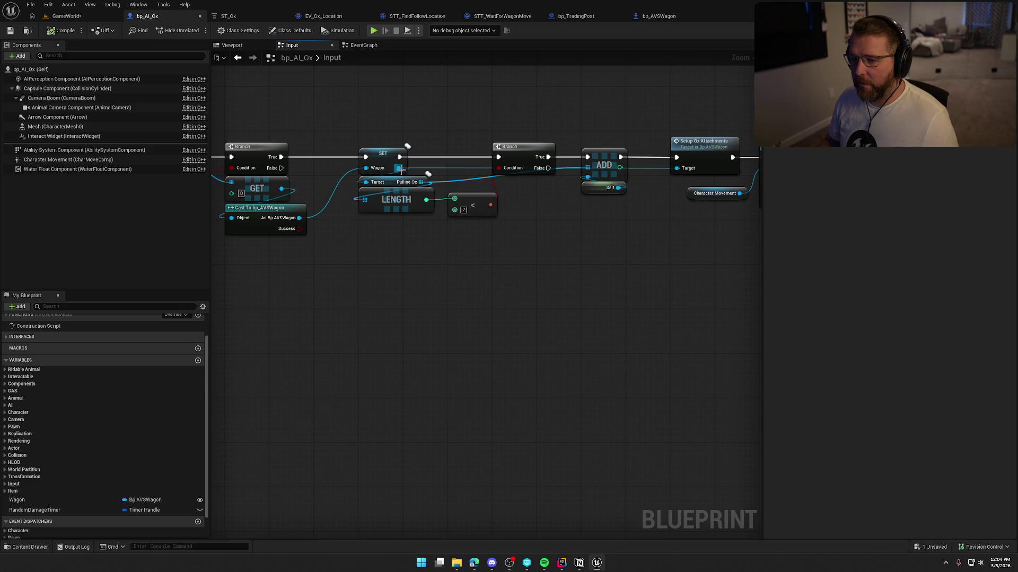
pyautogui.moveTo(401, 169); pyautogui.dragTo(572, 255)
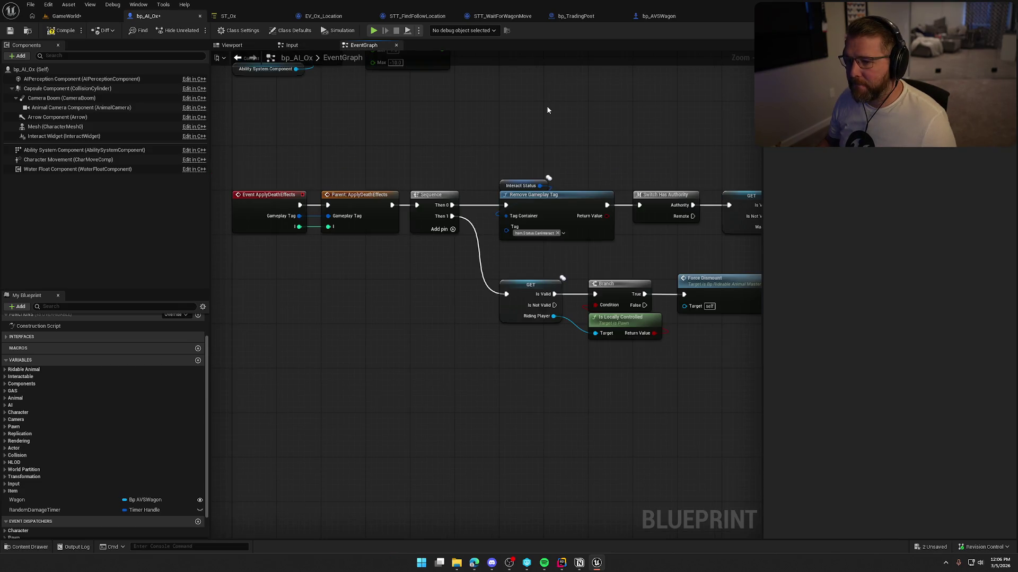
pyautogui.moveTo(607, 123)
pyautogui.mouseDown()
pyautogui.moveTo(613, 136)
pyautogui.moveTo(364, 120)
pyautogui.moveTo(299, 153)
pyautogui.moveTo(197, 144)
pyautogui.mouseUp()
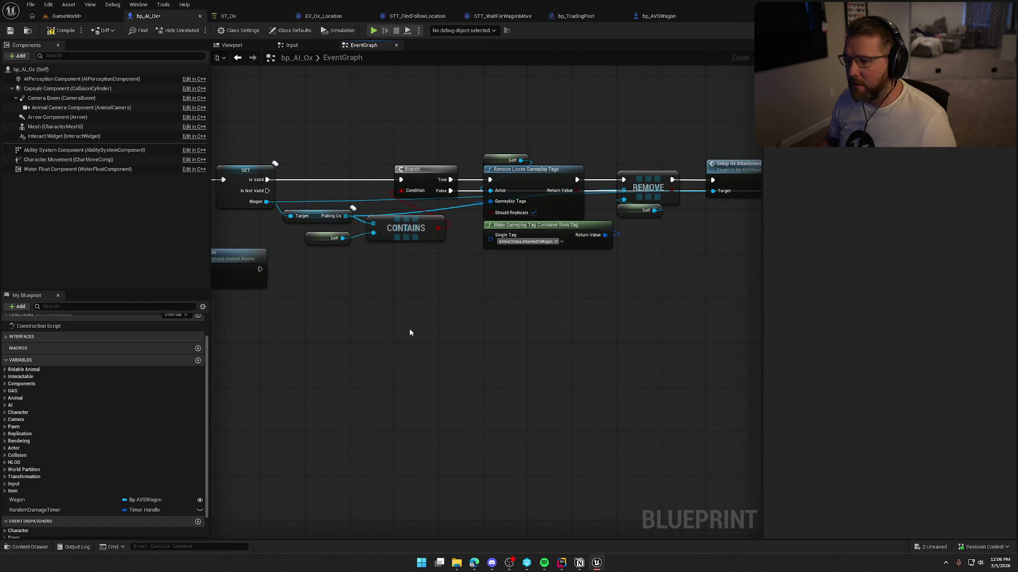
# From Wagon, add a Following Ox getter and Remove Item, wired from Branch False with Self
pyautogui.moveTo(266, 202); pyautogui.dragTo(394, 278)
pyautogui.write('ge')
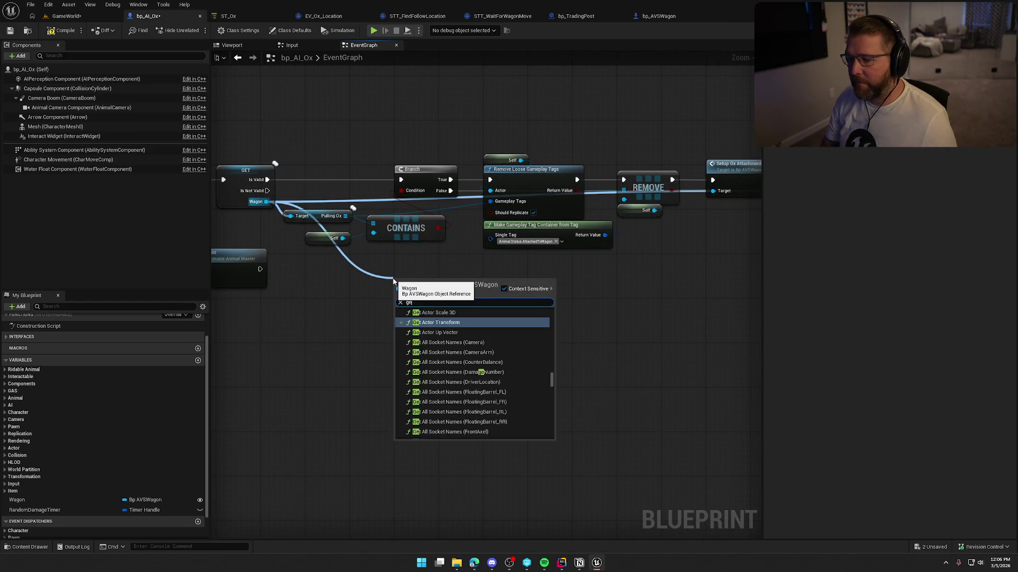
pyautogui.write('t followin')
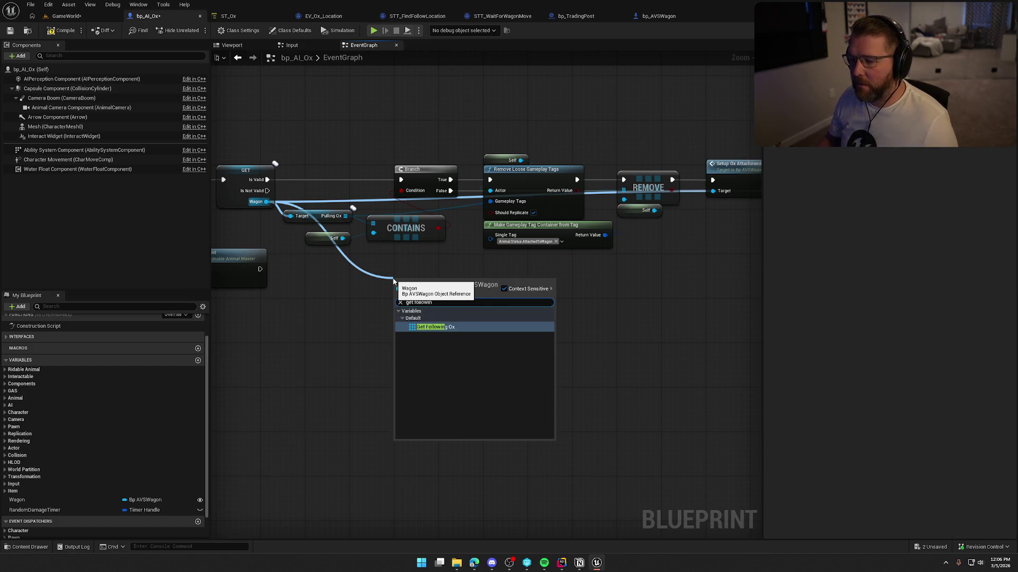
pyautogui.click(433, 327)
pyautogui.moveTo(456, 283)
pyautogui.mouseDown()
pyautogui.moveTo(501, 280)
pyautogui.moveTo(451, 191)
pyautogui.mouseUp()
pyautogui.write('remove')
pyautogui.click(543, 341)
pyautogui.moveTo(524, 290)
pyautogui.mouseDown()
pyautogui.moveTo(513, 263)
pyautogui.moveTo(342, 240)
pyautogui.mouseUp()
pyautogui.moveTo(425, 284); pyautogui.dragTo(386, 273)
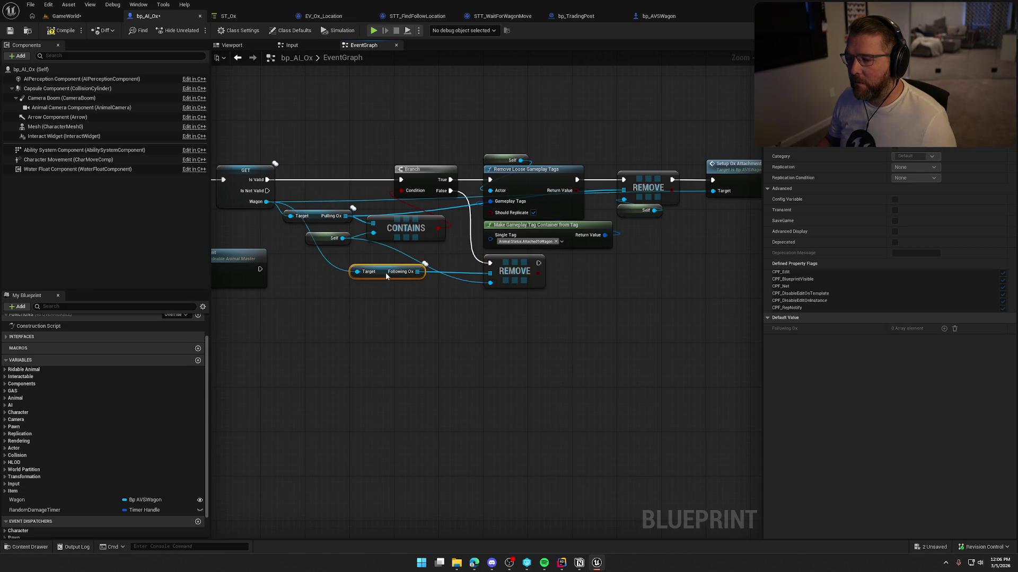
pyautogui.moveTo(443, 322)
pyautogui.mouseDown()
pyautogui.moveTo(483, 335)
pyautogui.moveTo(431, 334)
pyautogui.mouseUp()
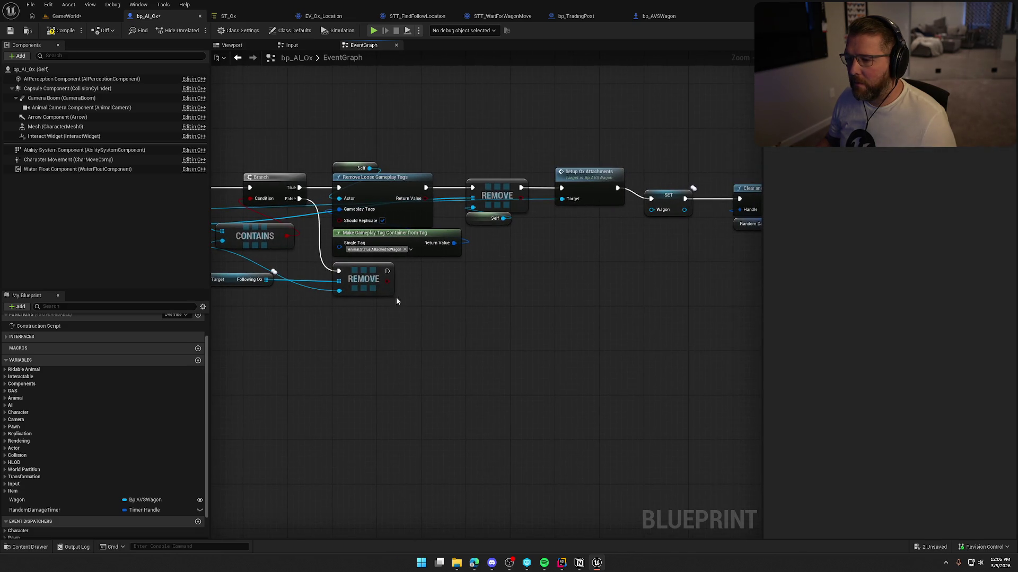
# Undo the faulty wiring, then wire the removal's exec to SET and self and Following Ox into it
pyautogui.hotkey('ctrl', 'z')
pyautogui.hotkey('ctrl', 'z')
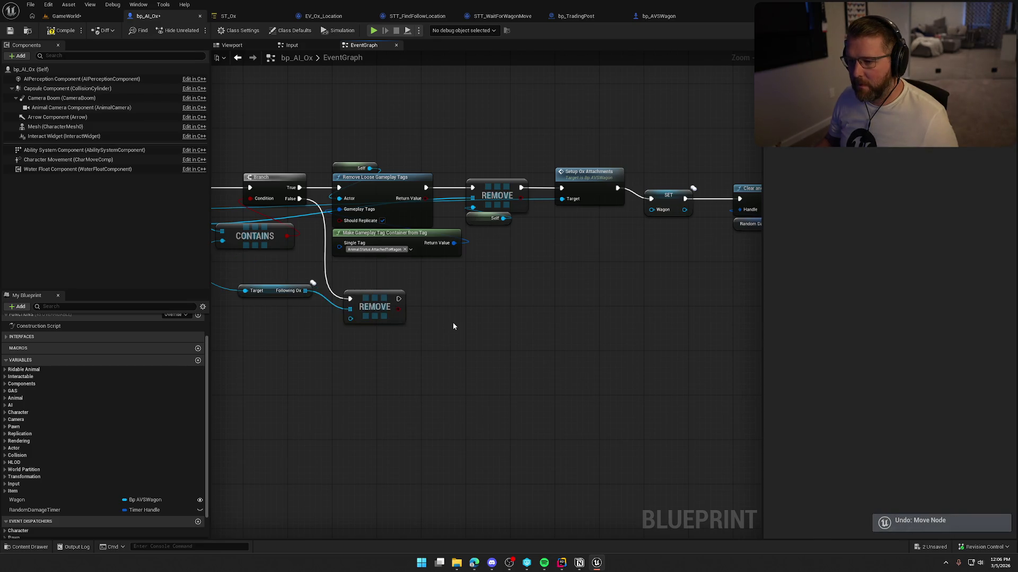
pyautogui.hotkey('ctrl', 'z')
pyautogui.moveTo(453, 324)
pyautogui.mouseDown()
pyautogui.moveTo(409, 334)
pyautogui.moveTo(426, 334)
pyautogui.moveTo(403, 312)
pyautogui.moveTo(653, 222)
pyautogui.moveTo(646, 194)
pyautogui.moveTo(782, 197)
pyautogui.mouseUp()
pyautogui.moveTo(482, 284)
pyautogui.mouseDown()
pyautogui.moveTo(485, 241)
pyautogui.moveTo(483, 267)
pyautogui.moveTo(436, 180)
pyautogui.mouseUp()
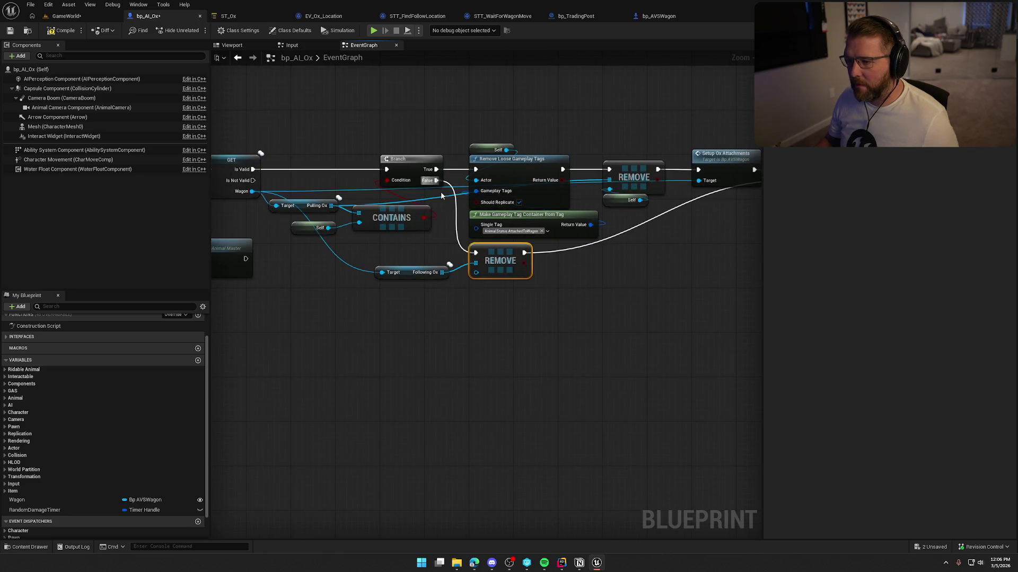
pyautogui.moveTo(477, 273); pyautogui.dragTo(328, 228)
pyautogui.moveTo(441, 273); pyautogui.dragTo(475, 263)
pyautogui.moveTo(407, 273); pyautogui.dragTo(369, 263)
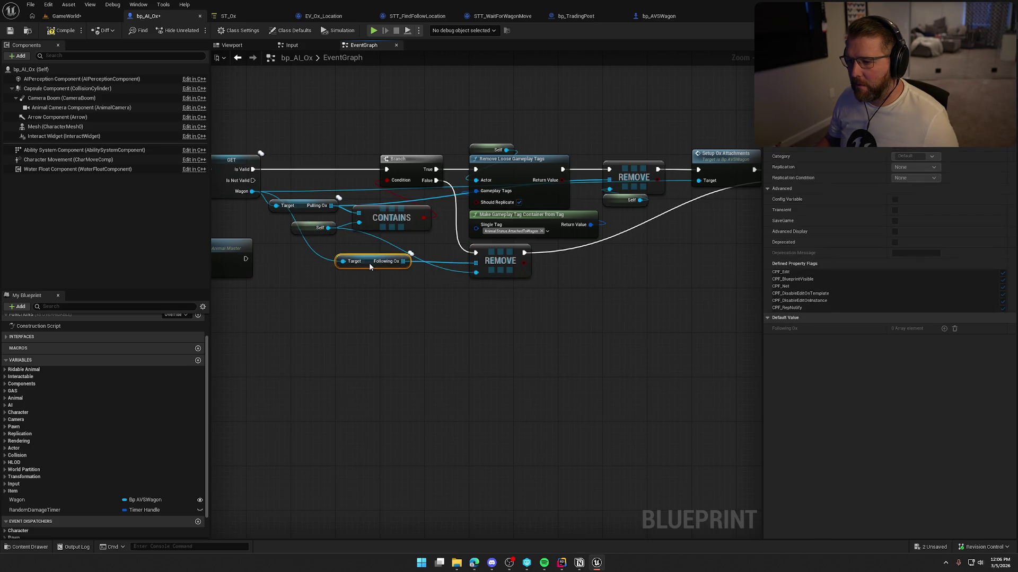
pyautogui.click(418, 314)
# Pan over the SET, timer-clearing, Switch Has Authority and damage nodes to check the logic
pyautogui.moveTo(417, 314); pyautogui.dragTo(290, 303)
pyautogui.moveTo(498, 300)
pyautogui.mouseDown()
pyautogui.moveTo(312, 292)
pyautogui.moveTo(624, 346)
pyautogui.moveTo(672, 375)
pyautogui.mouseUp()
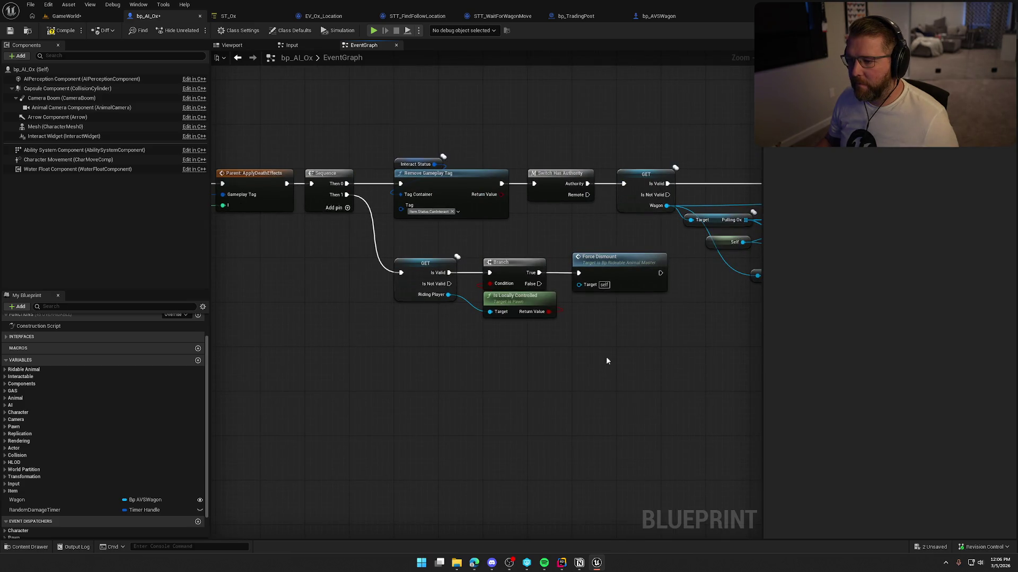
pyautogui.moveTo(405, 355)
pyautogui.mouseDown()
pyautogui.moveTo(576, 373)
pyautogui.moveTo(432, 398)
pyautogui.moveTo(387, 369)
pyautogui.moveTo(602, 381)
pyautogui.moveTo(582, 390)
pyautogui.moveTo(659, 416)
pyautogui.mouseUp()
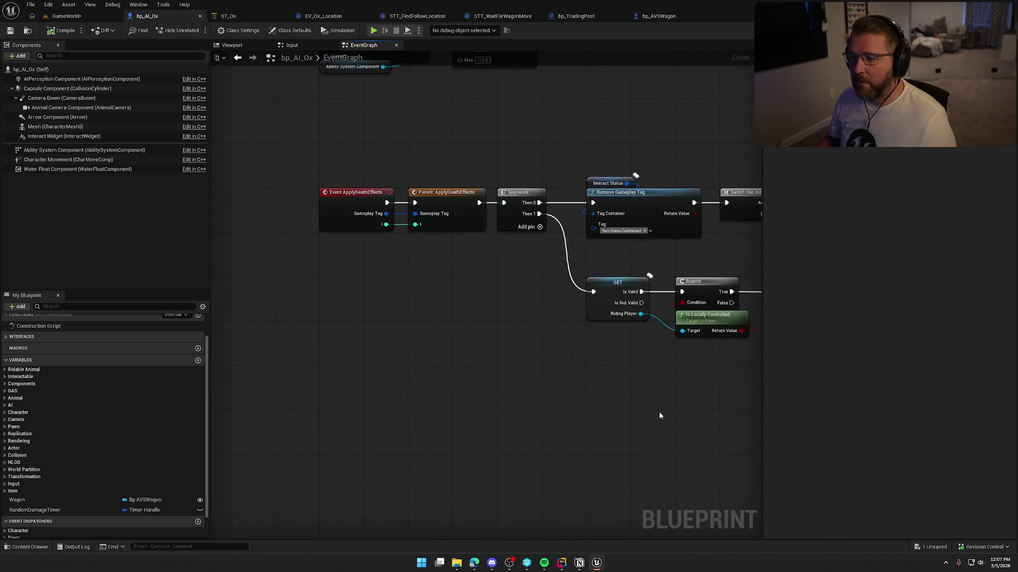
pyautogui.moveTo(450, 343); pyautogui.dragTo(377, 345)
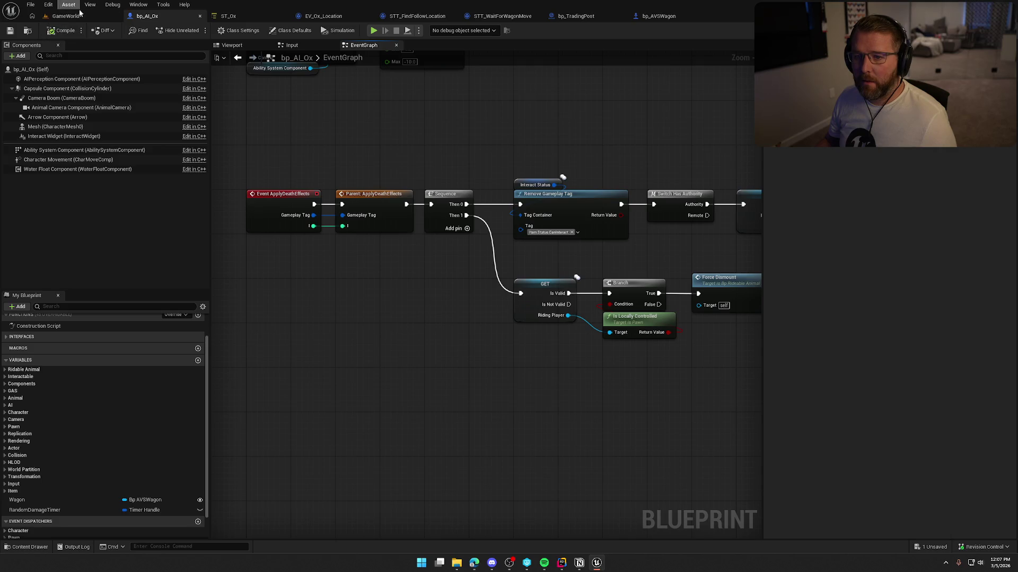
pyautogui.moveTo(502, 101); pyautogui.dragTo(504, 171)
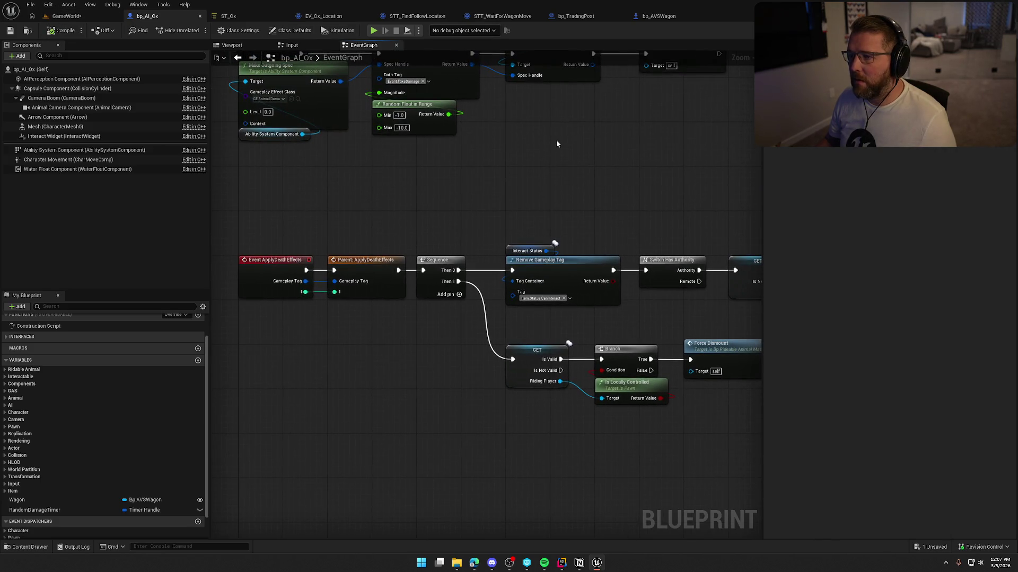
# Open the STT_FindFollowLocation task from ST_Ox's MoveToFollowPoint state
pyautogui.click(243, 15)
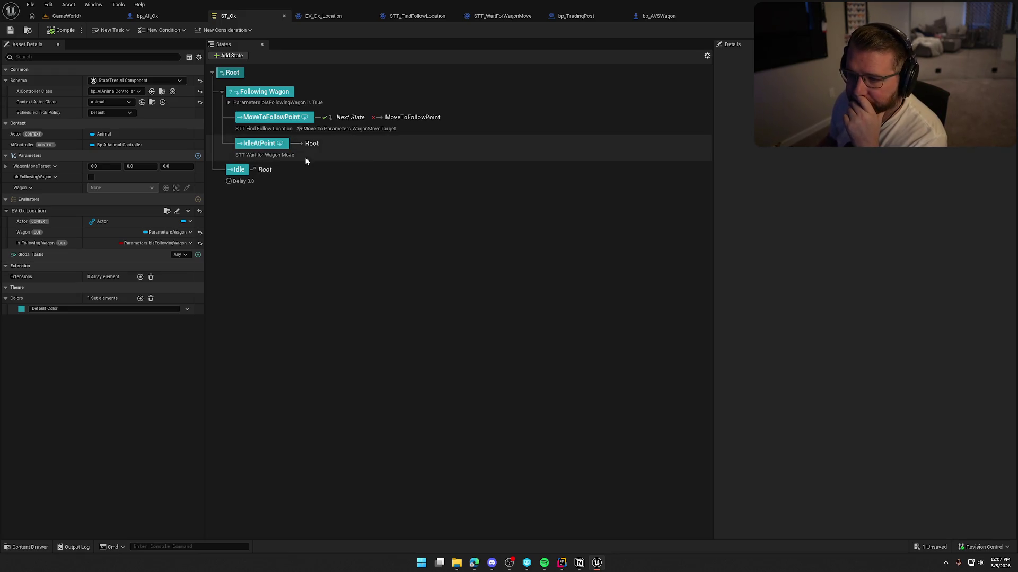
pyautogui.click(304, 121)
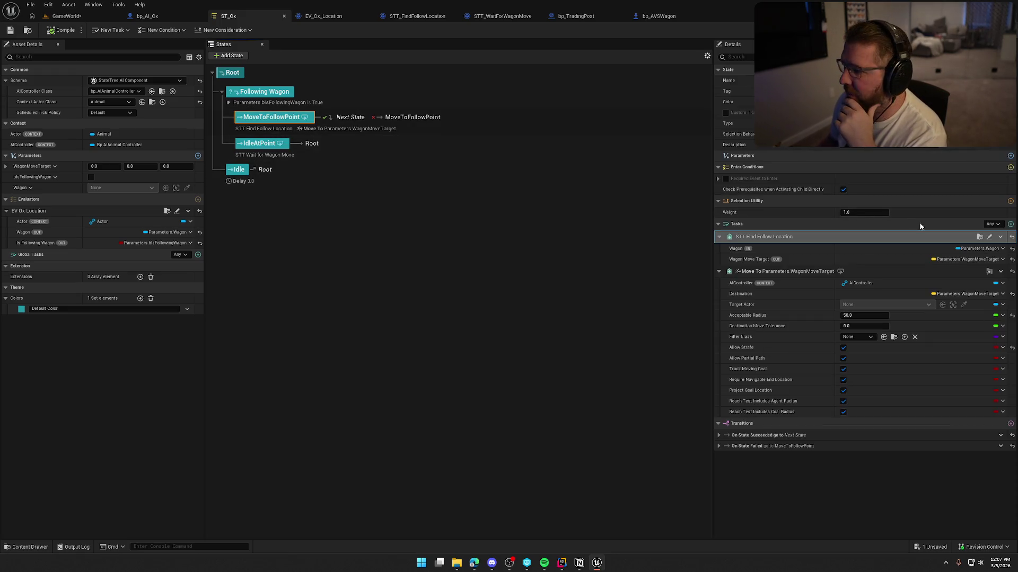
pyautogui.click(989, 238)
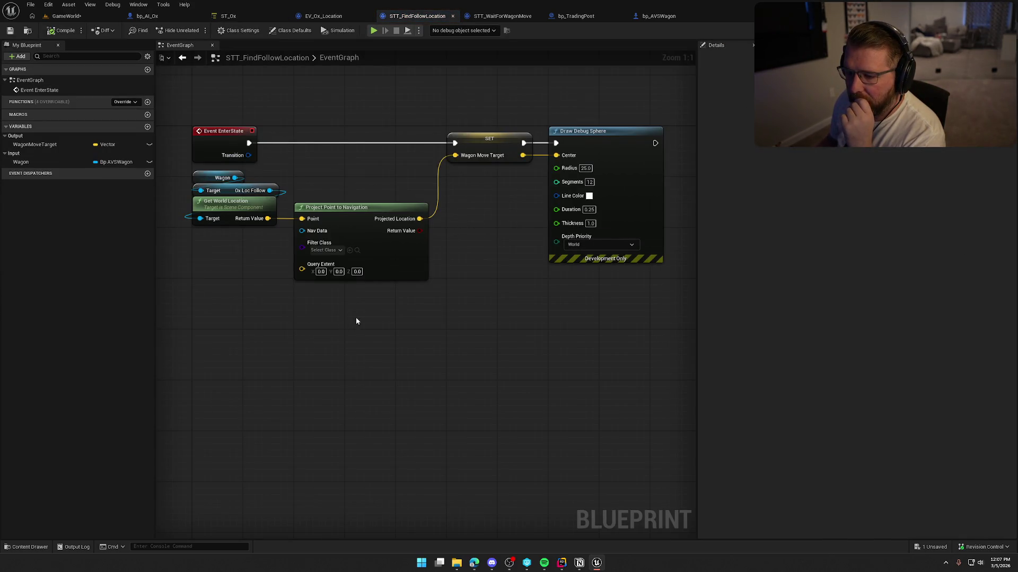
pyautogui.moveTo(357, 214); pyautogui.dragTo(415, 215)
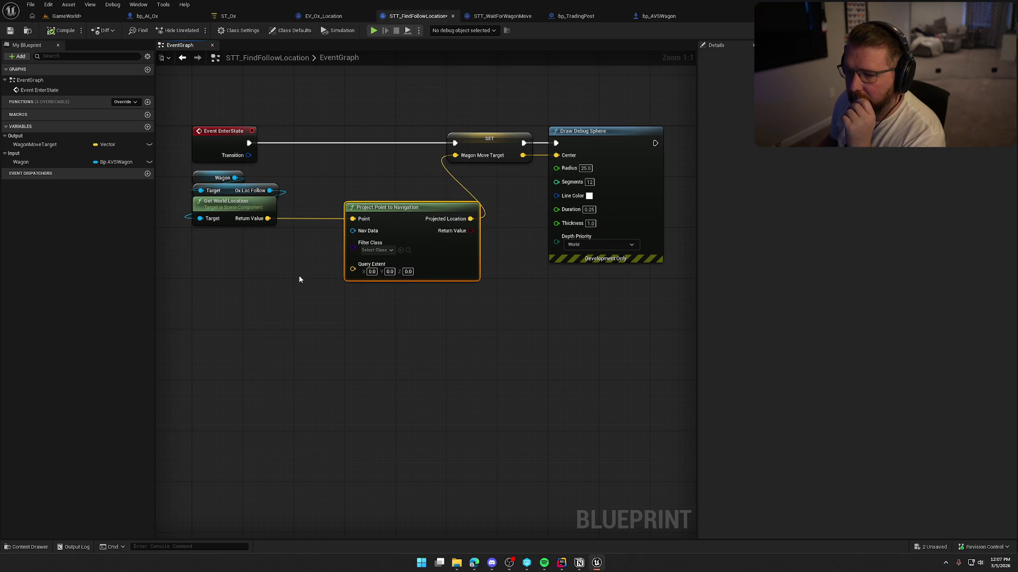
# Add a Following Ox getter off the Wagon input and position it near the execution line
pyautogui.moveTo(327, 164)
pyautogui.mouseDown()
pyautogui.moveTo(406, 186)
pyautogui.moveTo(318, 241)
pyautogui.mouseUp()
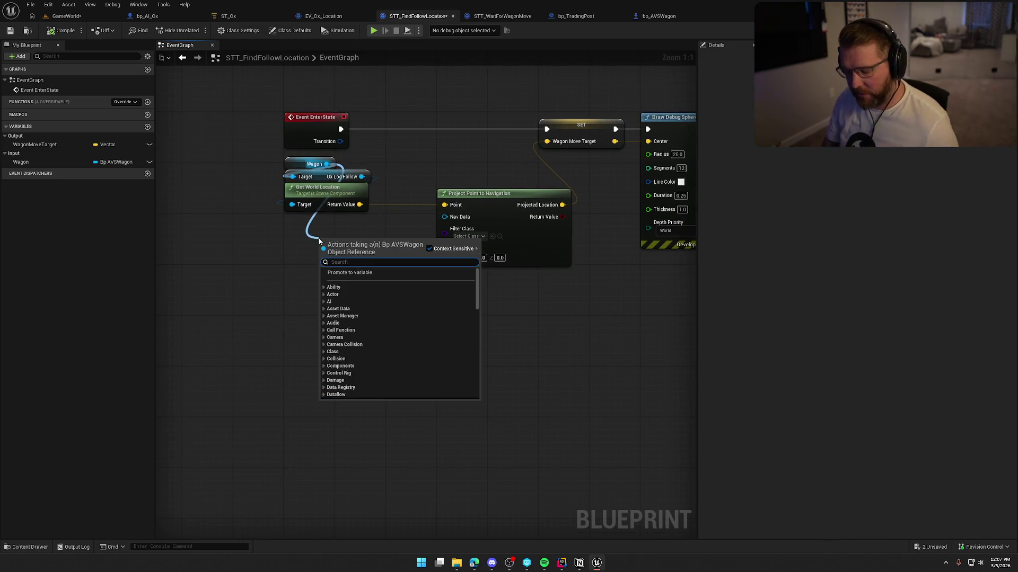
pyautogui.write('get fol')
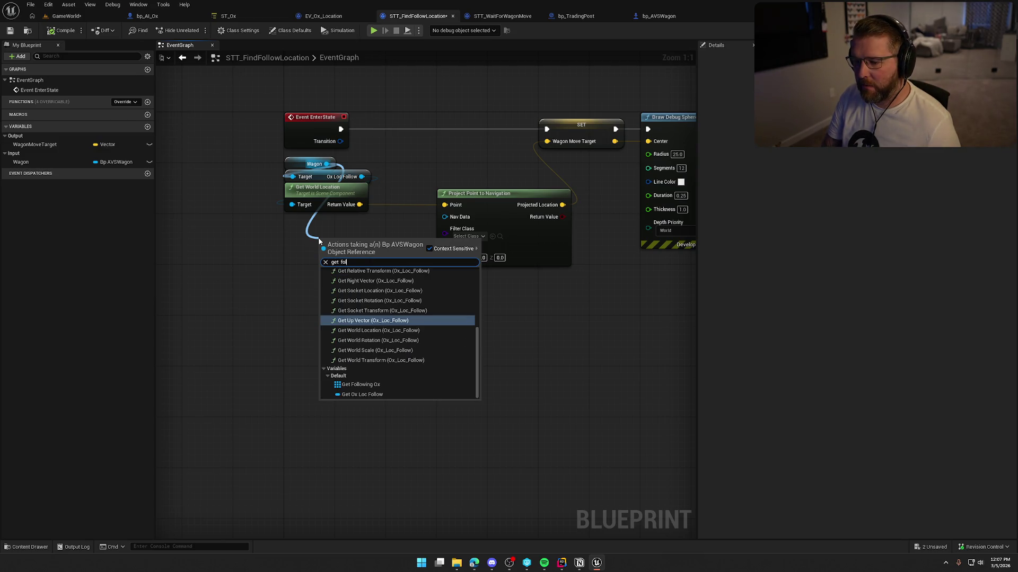
pyautogui.click(366, 384)
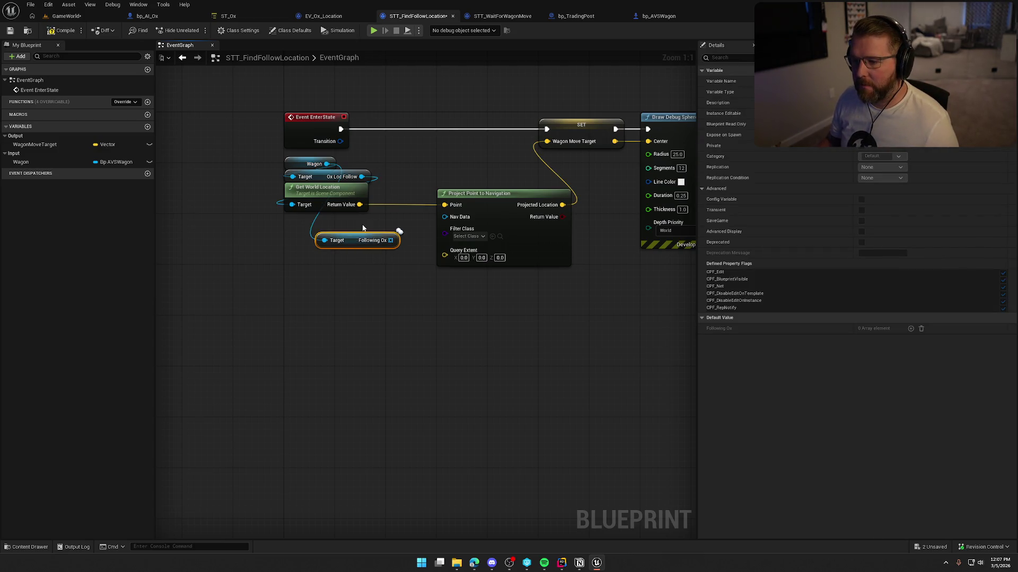
pyautogui.moveTo(371, 241); pyautogui.dragTo(443, 154)
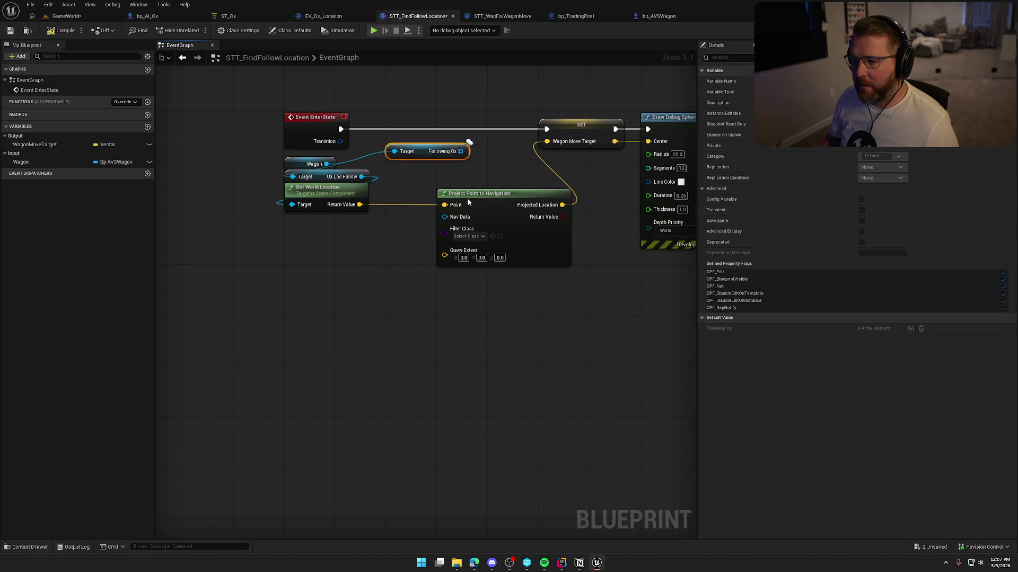
pyautogui.moveTo(467, 202); pyautogui.dragTo(461, 233)
# Attach a Find node to the Following Ox array and add a new variable
pyautogui.moveTo(445, 152); pyautogui.dragTo(469, 164)
pyautogui.write('find')
pyautogui.press('Return')
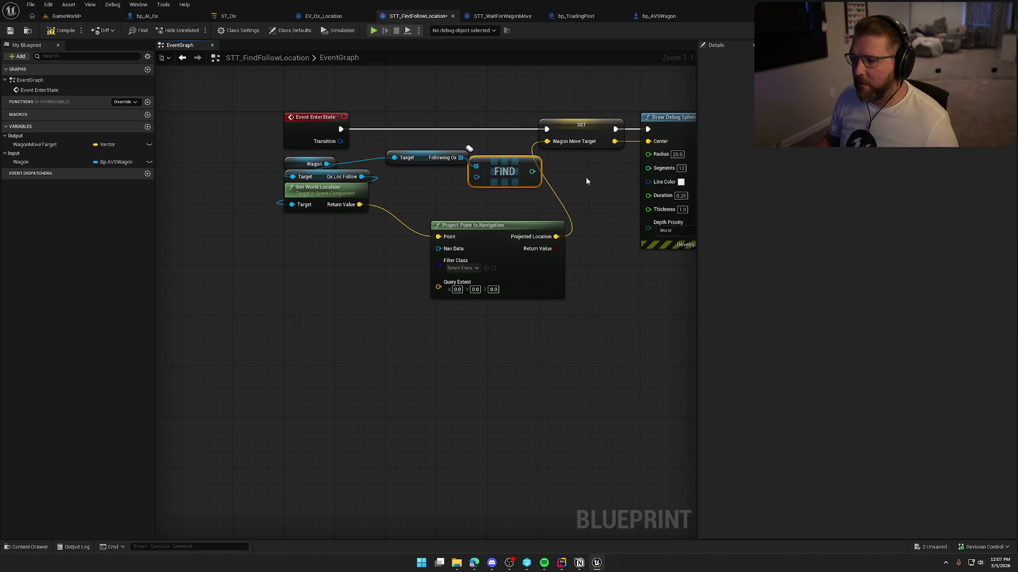
pyautogui.moveTo(515, 176); pyautogui.dragTo(516, 189)
pyautogui.click(424, 191)
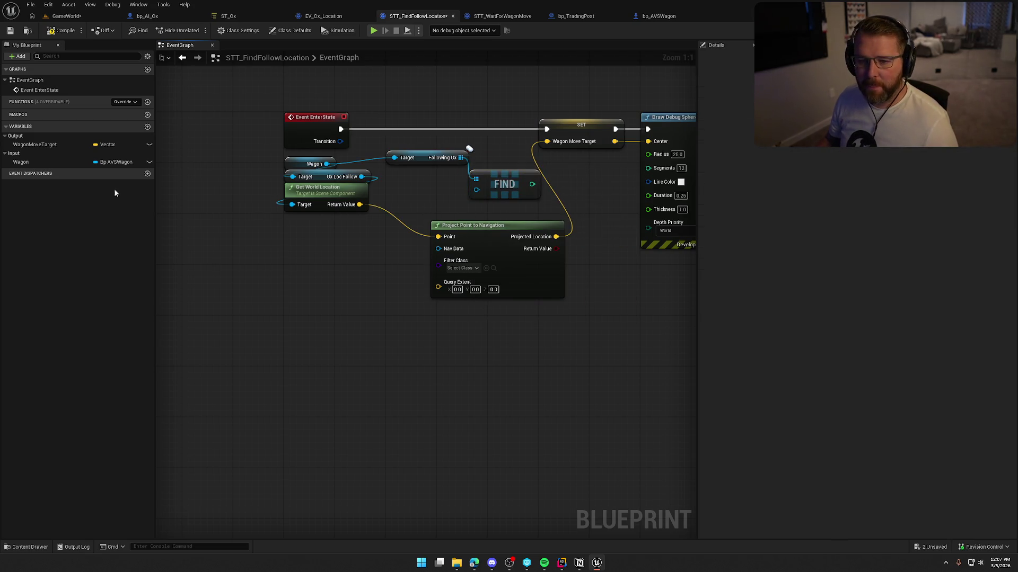
pyautogui.click(147, 127)
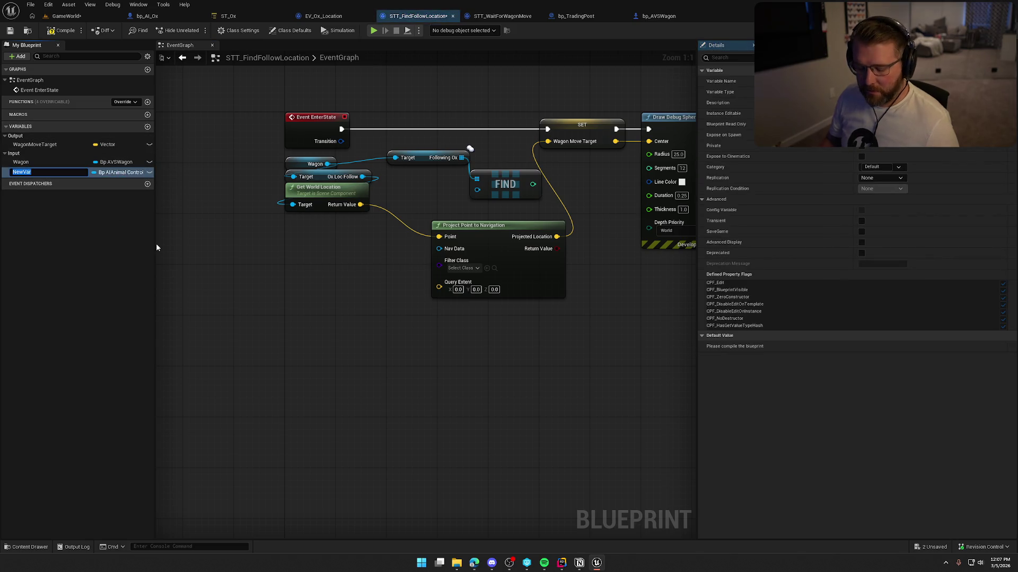
# Name the new variable Actor and make it an Animal object reference
pyautogui.write('Actor')
pyautogui.press('Return')
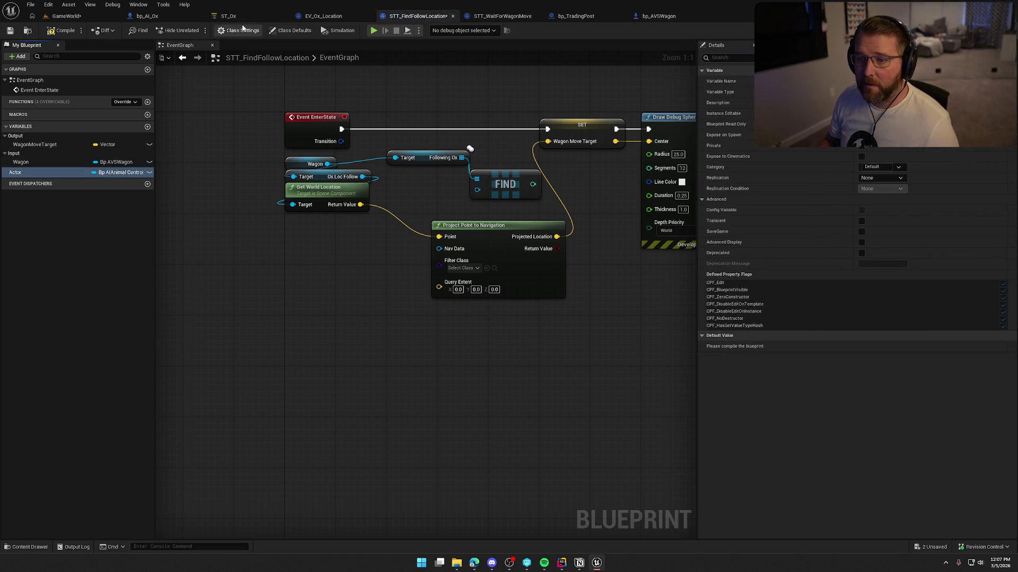
pyautogui.click(229, 16)
pyautogui.click(418, 16)
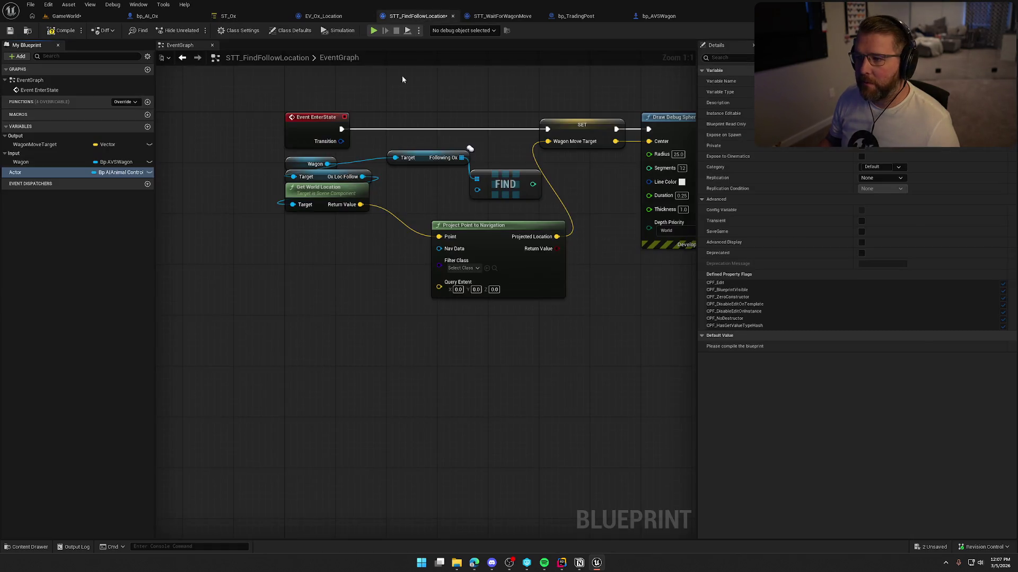
pyautogui.click(111, 174)
pyautogui.write('animal')
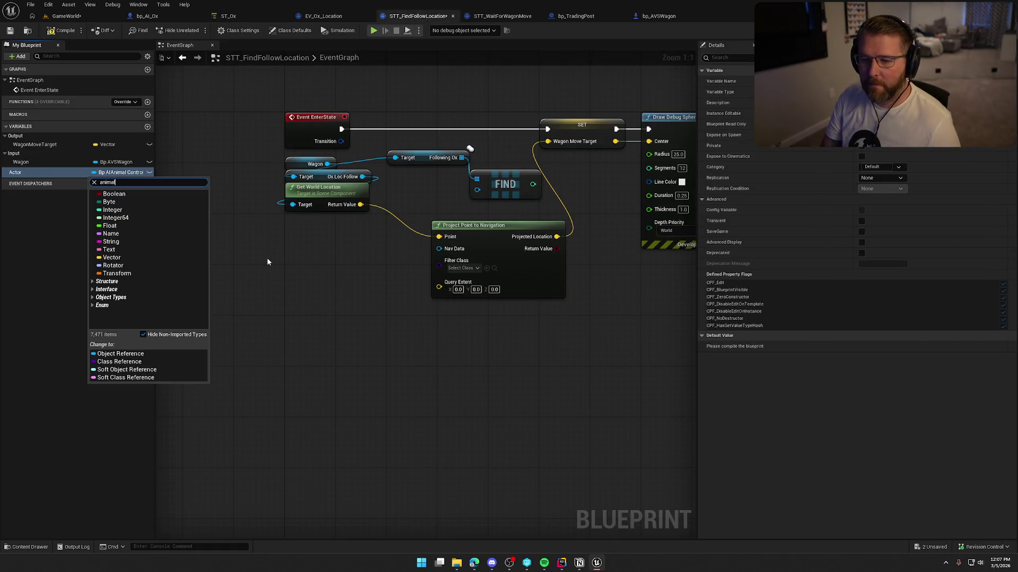
pyautogui.moveTo(175, 206)
pyautogui.click(228, 205)
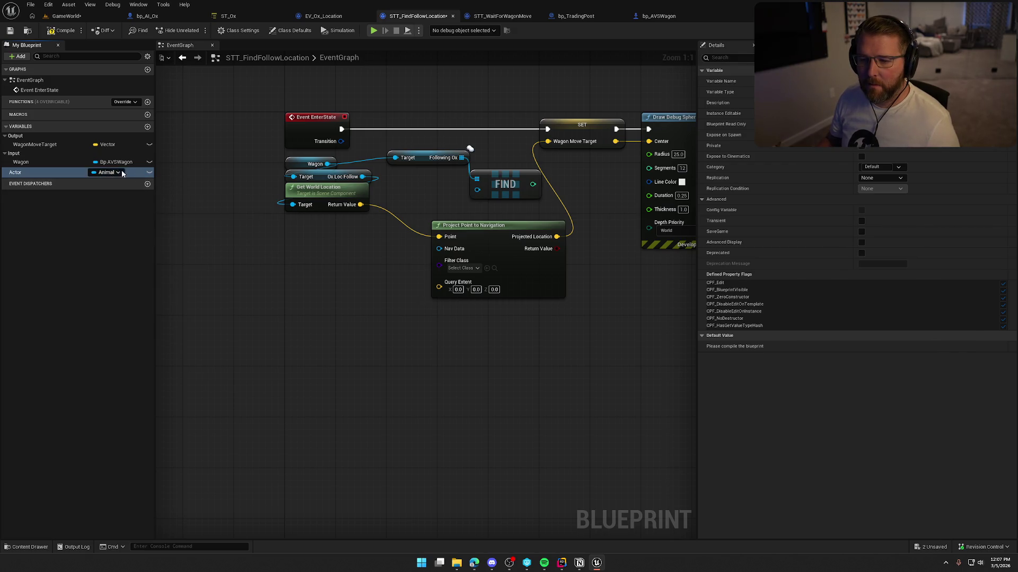
# Put Actor in the Context category and compile and save the task
pyautogui.click(875, 167)
pyautogui.write('Context')
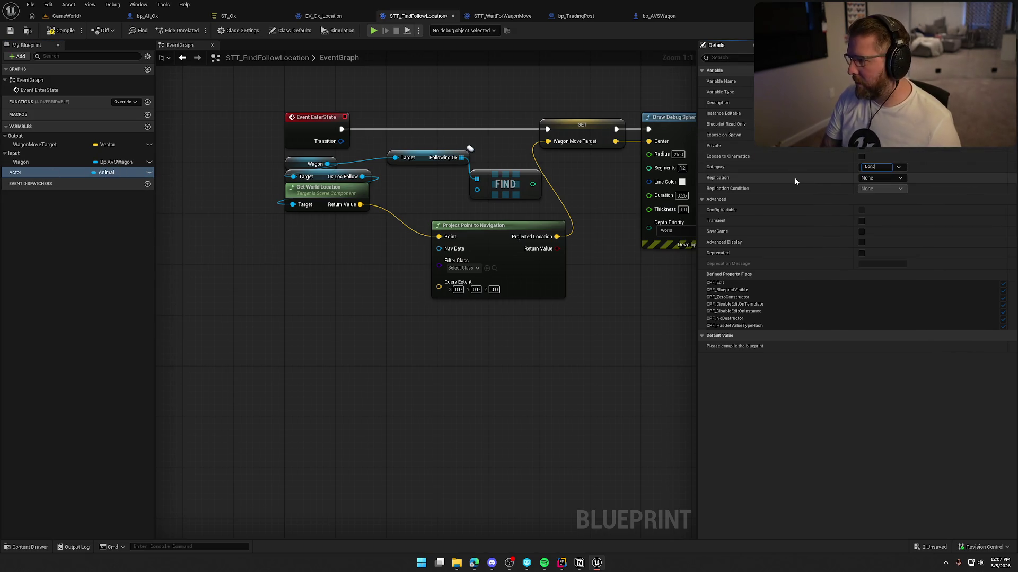
pyautogui.press('Return')
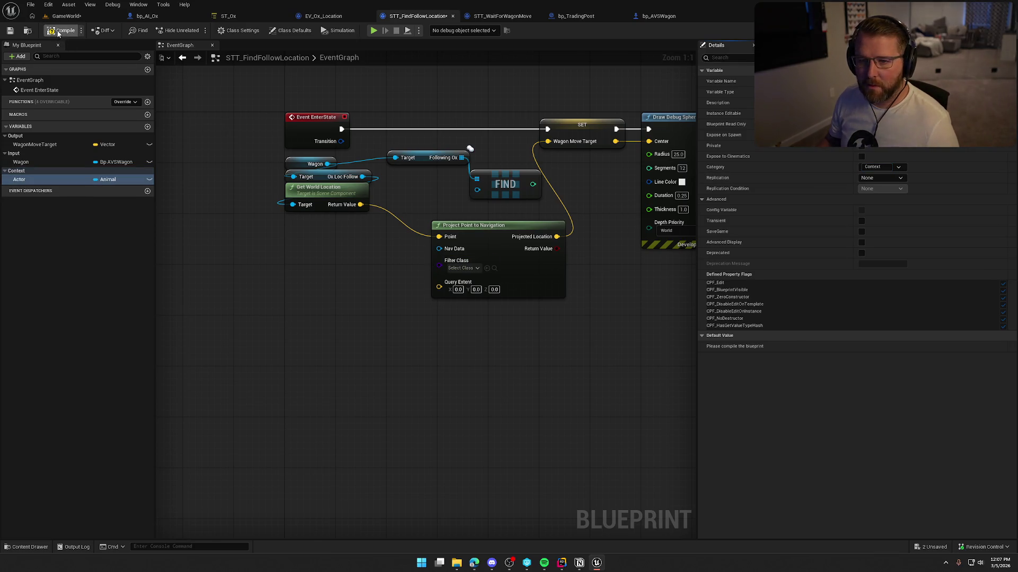
pyautogui.hotkey('ctrl', 's')
# Check the task's bindings in ST_Ox, then drag an Actor getter into the graph
pyautogui.click(243, 18)
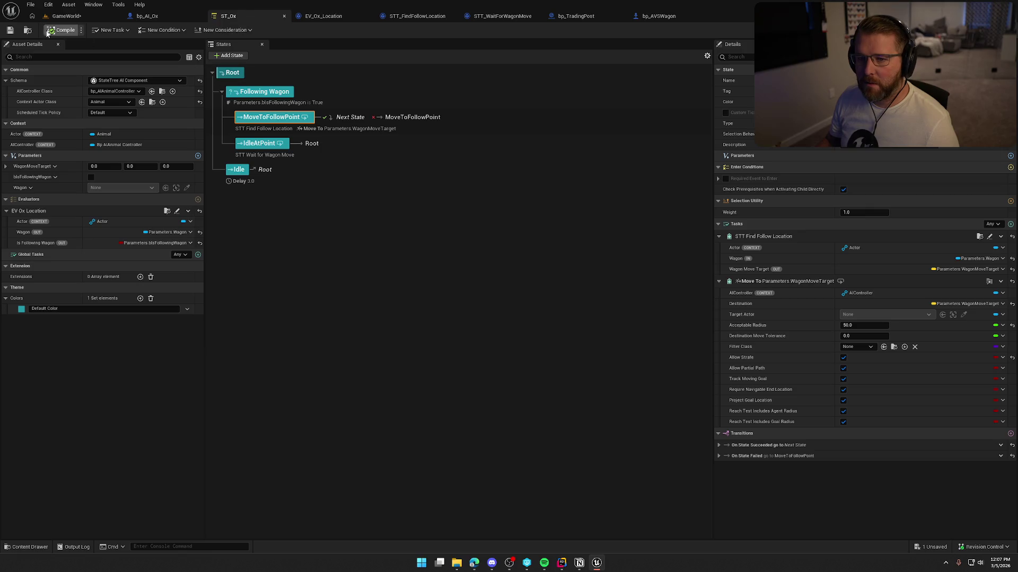
pyautogui.click(418, 16)
pyautogui.moveTo(19, 179)
pyautogui.mouseDown()
pyautogui.moveTo(319, 253)
pyautogui.moveTo(377, 228)
pyautogui.moveTo(404, 190)
pyautogui.mouseUp()
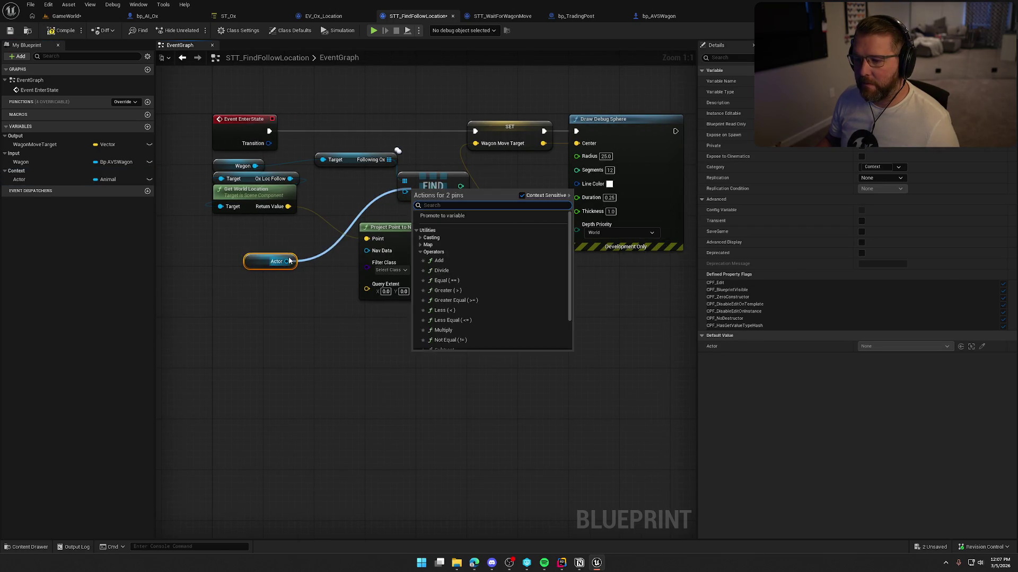
# Cast Actor to bp_AI_Ox as a pure cast and feed it into Find's input
pyautogui.press('Escape')
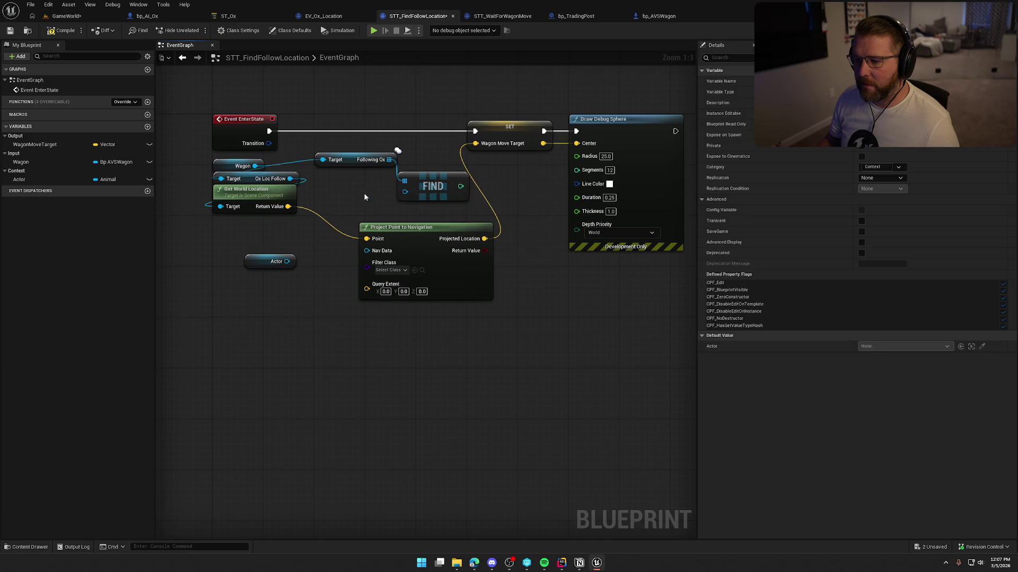
pyautogui.moveTo(287, 261); pyautogui.dragTo(291, 263)
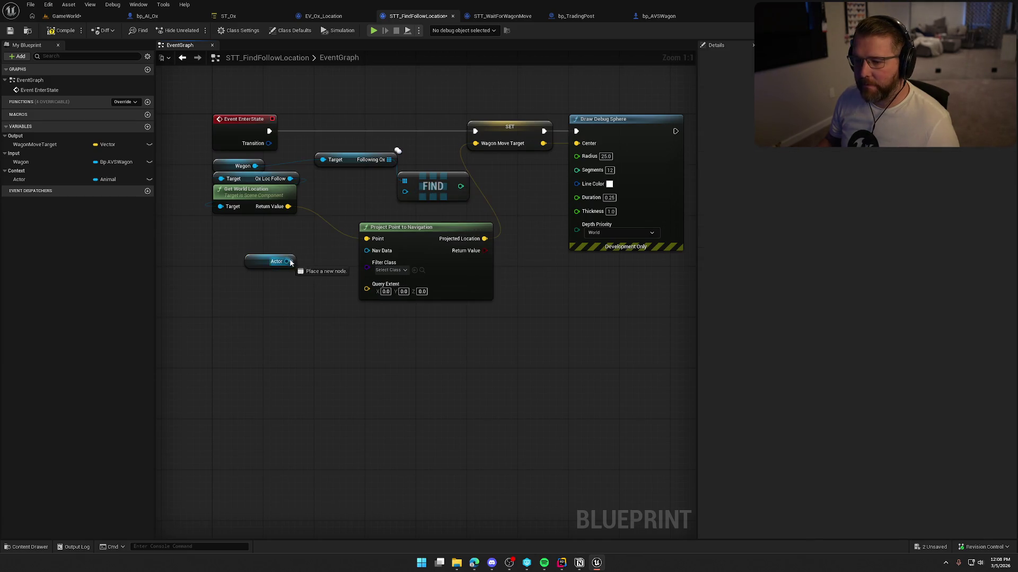
pyautogui.moveTo(316, 303); pyautogui.dragTo(316, 304)
pyautogui.write('cast to ')
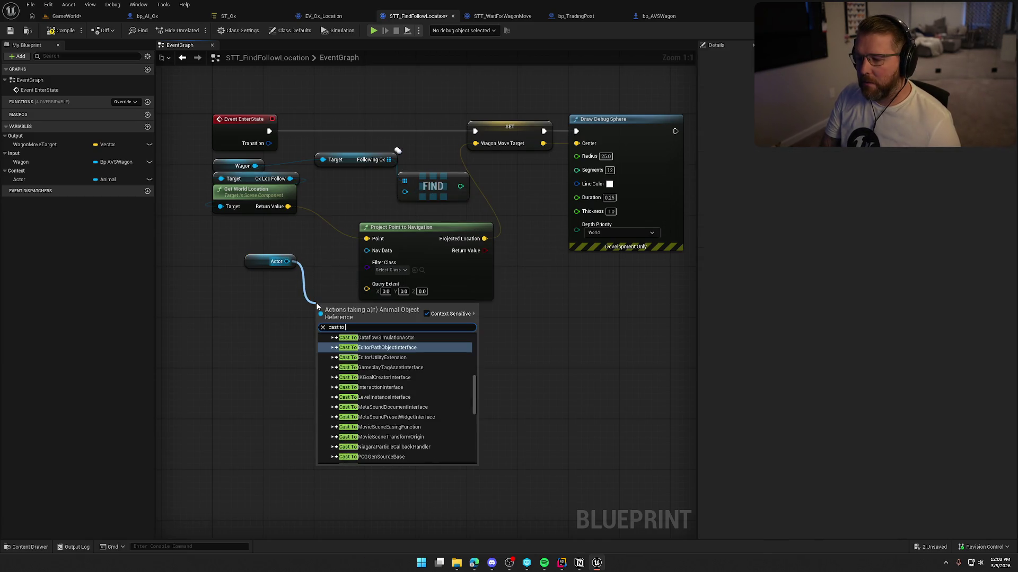
pyautogui.write('bp_ai')
pyautogui.press('Return')
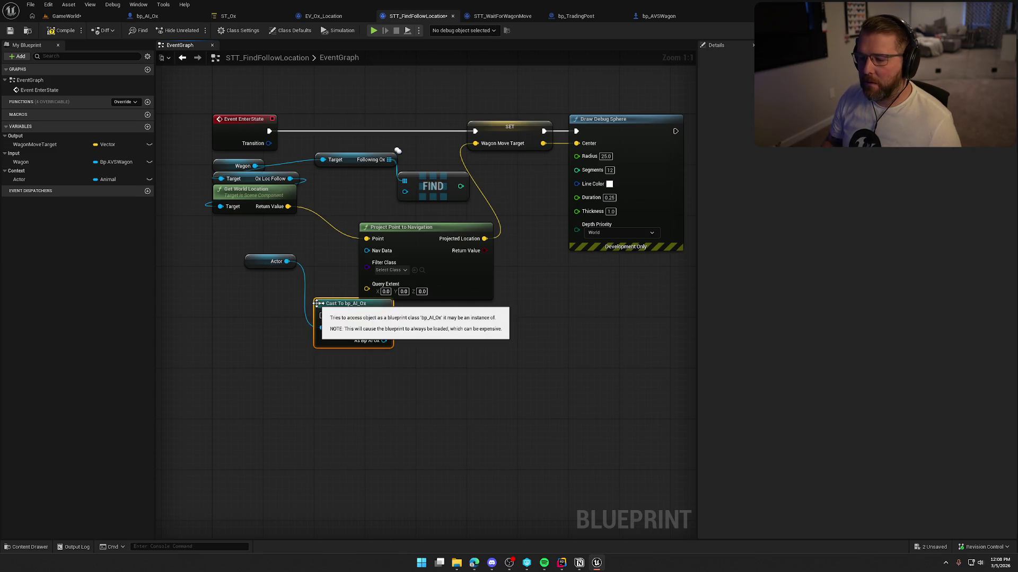
pyautogui.rightClick(325, 309)
pyautogui.click(357, 531)
pyautogui.moveTo(350, 309)
pyautogui.mouseDown()
pyautogui.moveTo(347, 202)
pyautogui.moveTo(246, 227)
pyautogui.moveTo(264, 259)
pyautogui.moveTo(231, 258)
pyautogui.mouseUp()
pyautogui.moveTo(283, 232)
pyautogui.mouseDown()
pyautogui.moveTo(383, 202)
pyautogui.moveTo(283, 234)
pyautogui.mouseUp()
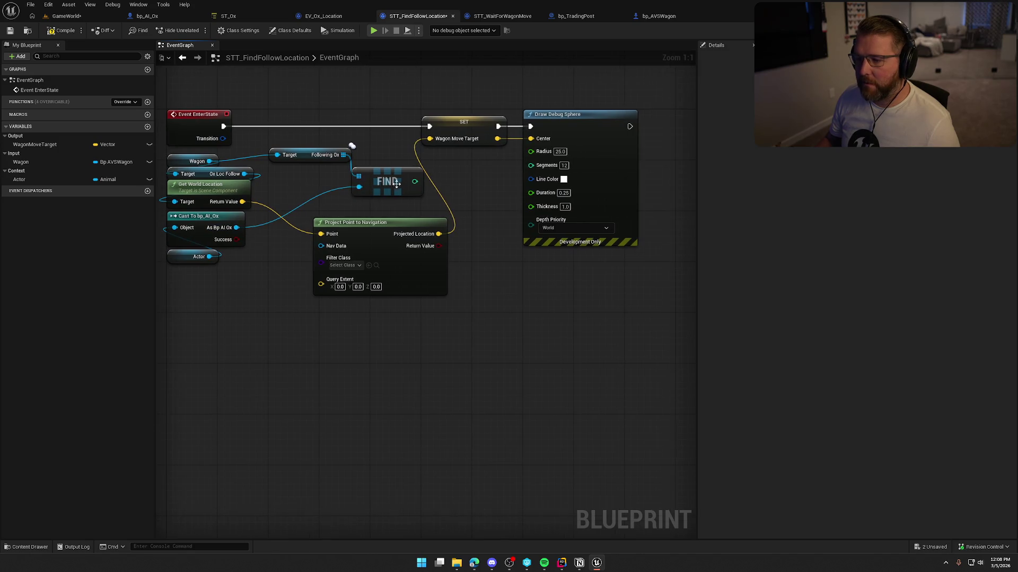
# Rearrange Find, Following Ox, Project Point, SET and Draw Debug Sphere nodes to make space
pyautogui.moveTo(397, 184)
pyautogui.mouseDown()
pyautogui.moveTo(313, 179)
pyautogui.moveTo(305, 197)
pyautogui.moveTo(307, 185)
pyautogui.mouseUp()
pyautogui.keyDown('ctrl'); pyautogui.click(297, 155); pyautogui.keyUp('ctrl')
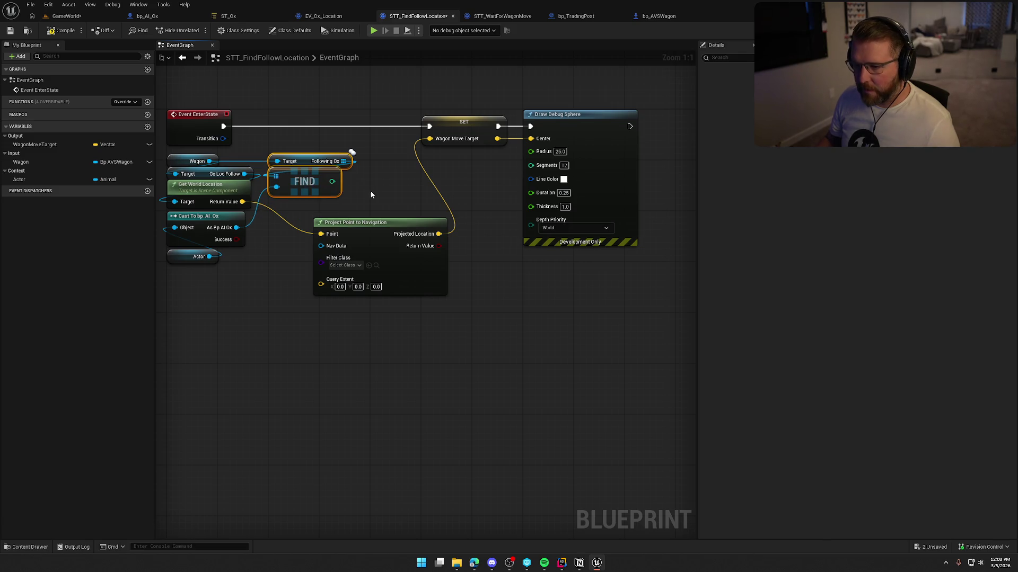
pyautogui.moveTo(371, 195)
pyautogui.mouseDown()
pyautogui.moveTo(352, 182)
pyautogui.moveTo(307, 193)
pyautogui.mouseUp()
pyautogui.moveTo(339, 313)
pyautogui.mouseDown()
pyautogui.moveTo(530, 127)
pyautogui.moveTo(662, 124)
pyautogui.mouseUp()
pyautogui.moveTo(403, 258); pyautogui.dragTo(496, 246)
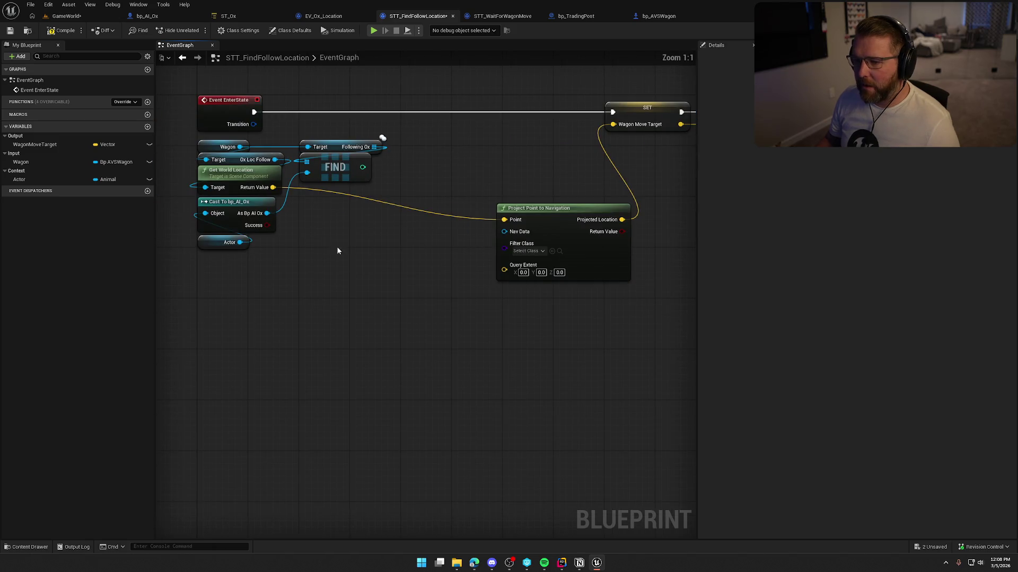
pyautogui.moveTo(337, 250); pyautogui.dragTo(337, 277)
pyautogui.moveTo(421, 219); pyautogui.dragTo(463, 230)
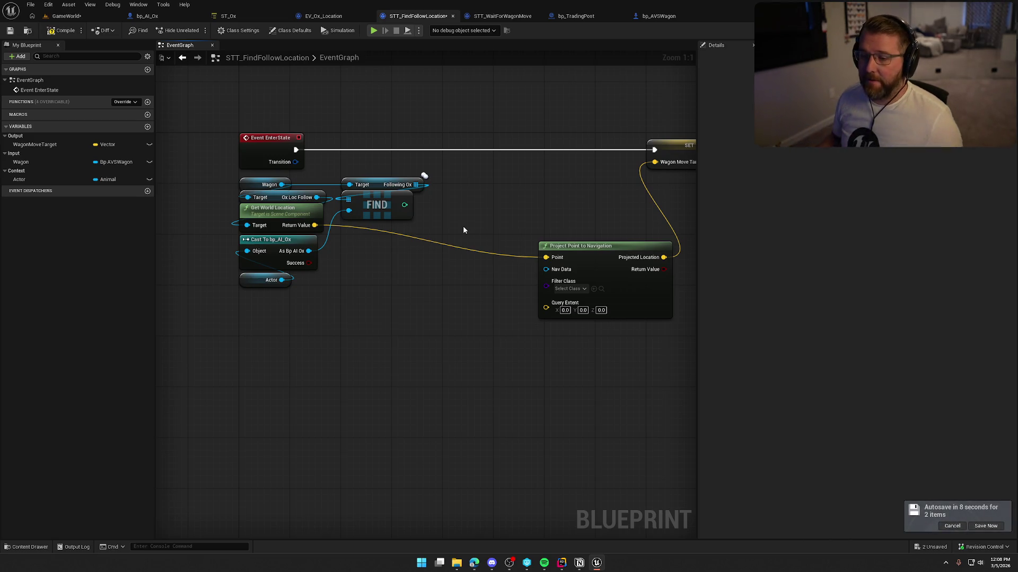
pyautogui.moveTo(400, 266); pyautogui.dragTo(341, 268)
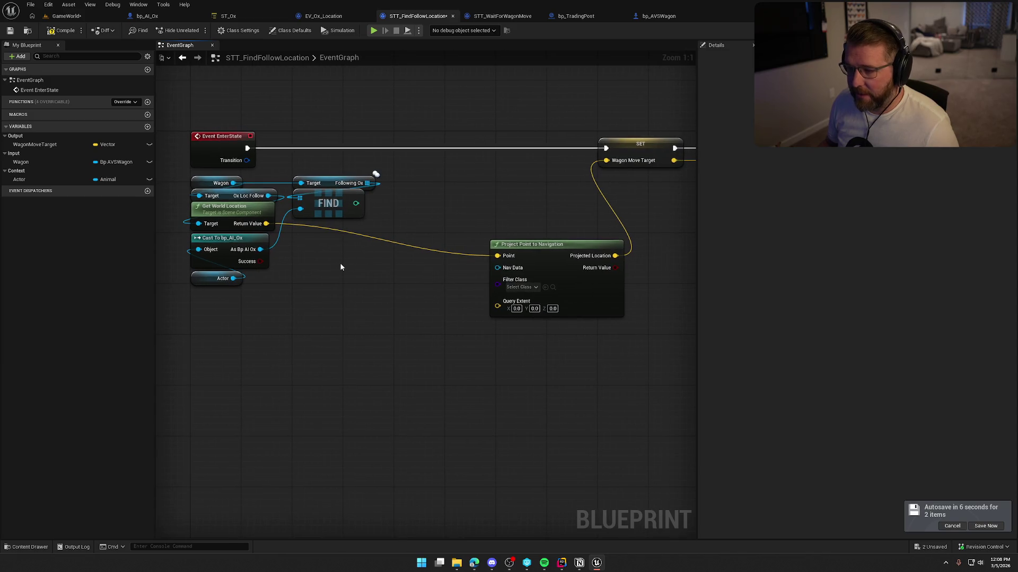
pyautogui.moveTo(550, 242); pyautogui.dragTo(557, 235)
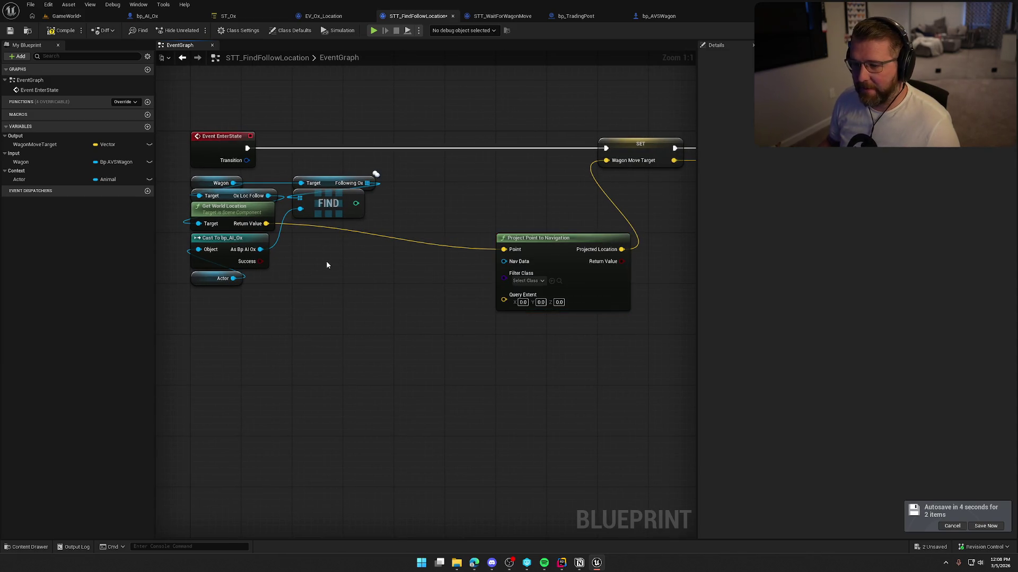
pyautogui.moveTo(267, 223); pyautogui.dragTo(340, 249)
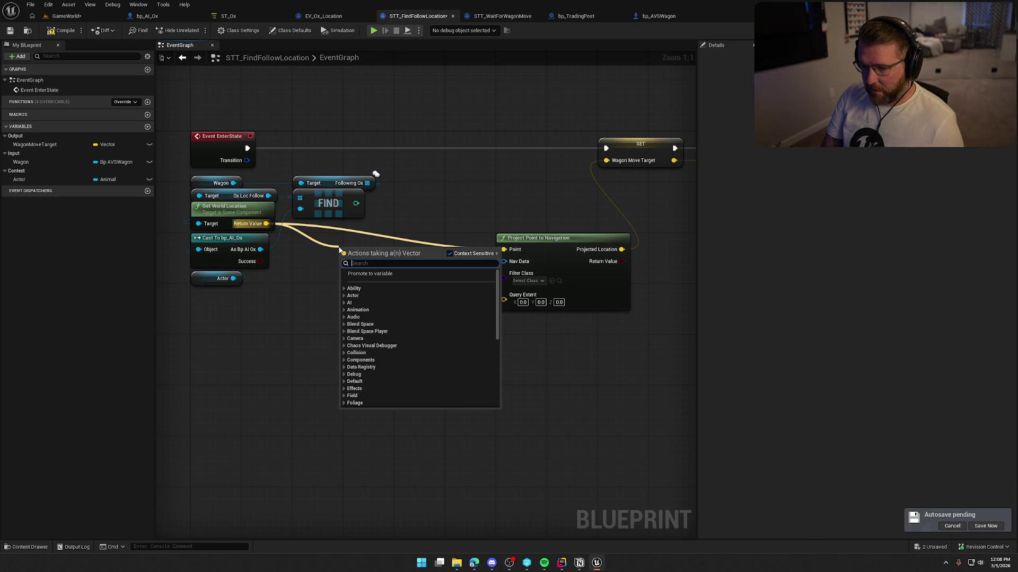
# Add a Get Forward Vector node from the Ox Loc Follow component
pyautogui.click(328, 259)
pyautogui.moveTo(268, 195)
pyautogui.mouseDown()
pyautogui.moveTo(288, 284)
pyautogui.moveTo(210, 303)
pyautogui.moveTo(312, 302)
pyautogui.mouseUp()
pyautogui.write('get forward vector')
pyautogui.press('Return')
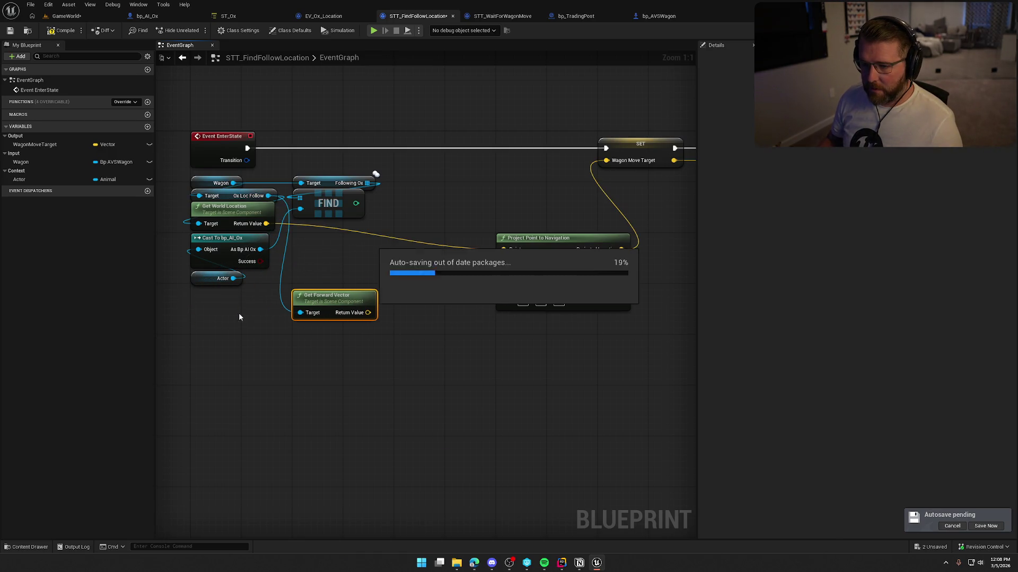
pyautogui.click(327, 346)
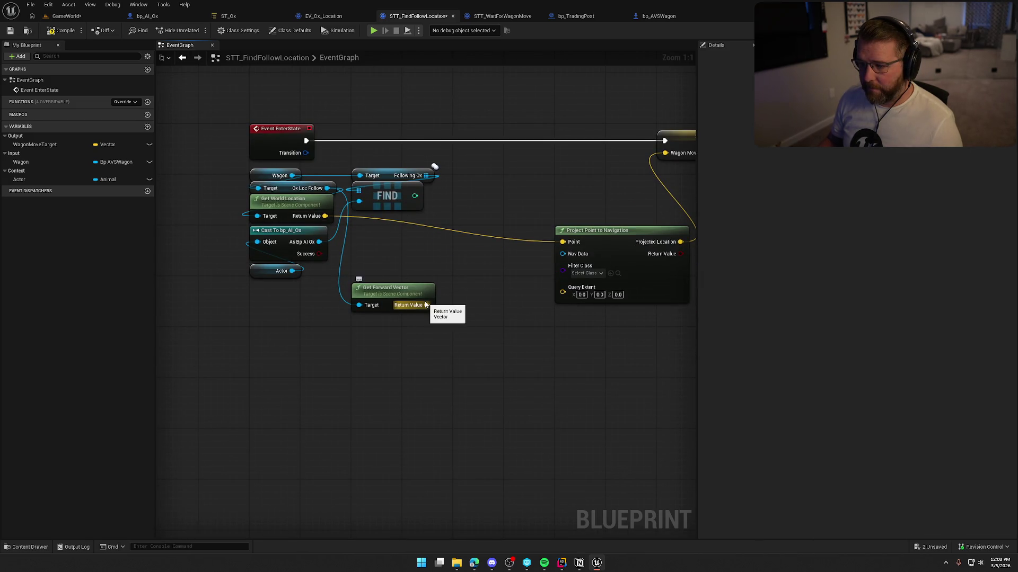
# Multiply the forward vector by a float input
pyautogui.moveTo(427, 305); pyautogui.dragTo(455, 307)
pyautogui.write('make array')
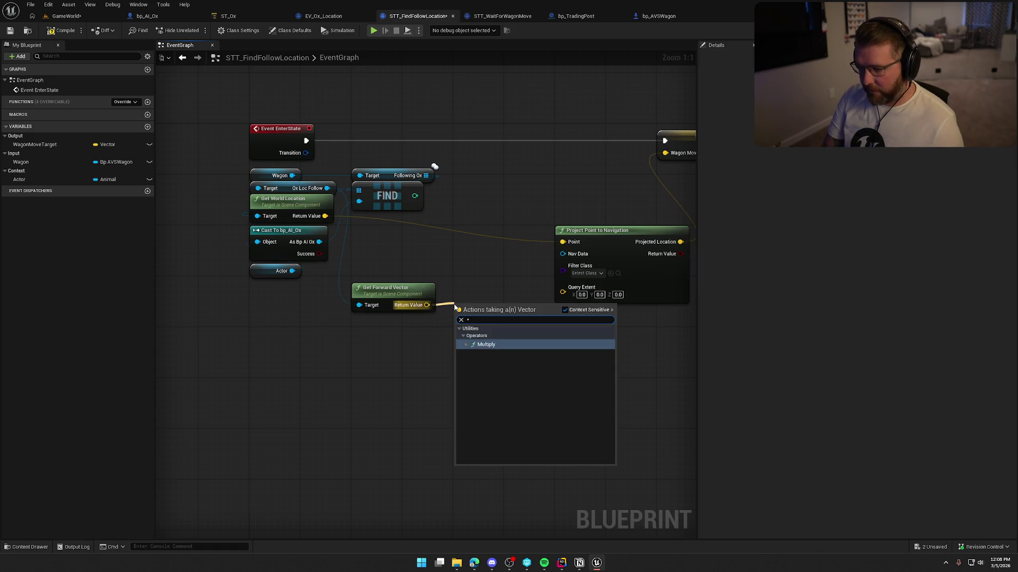
pyautogui.click(474, 345)
pyautogui.rightClick(462, 323)
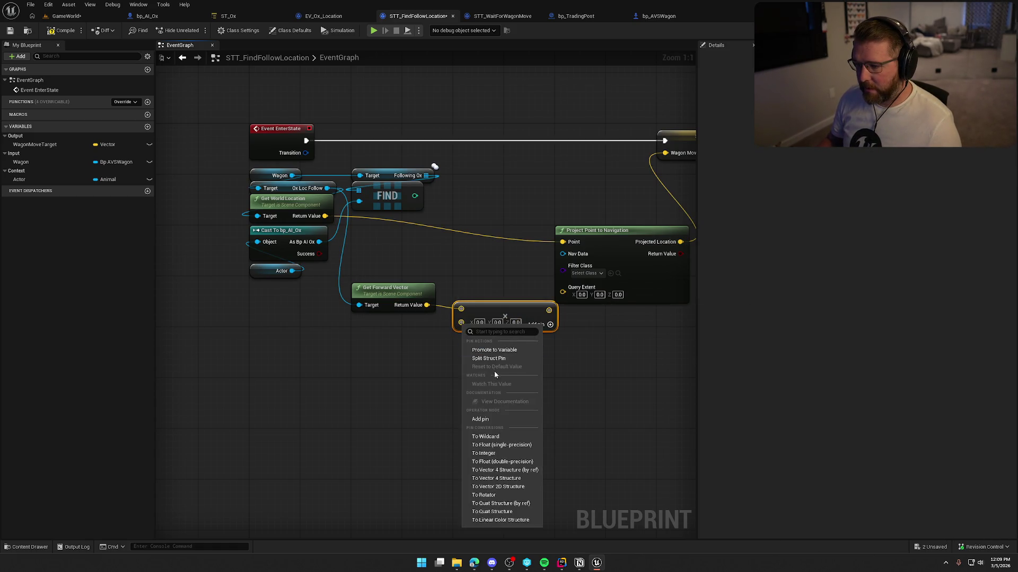
pyautogui.click(500, 463)
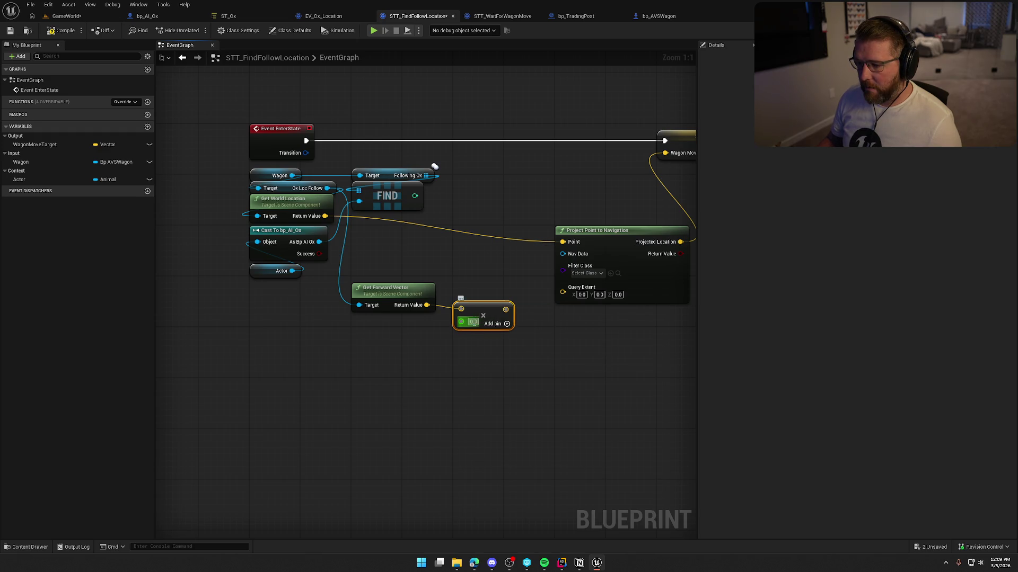
# Multiply the Find index by -250 and feed it into the forward-vector multiply
pyautogui.moveTo(415, 196)
pyautogui.mouseDown()
pyautogui.moveTo(453, 240)
pyautogui.moveTo(444, 249)
pyautogui.mouseUp()
pyautogui.write('*')
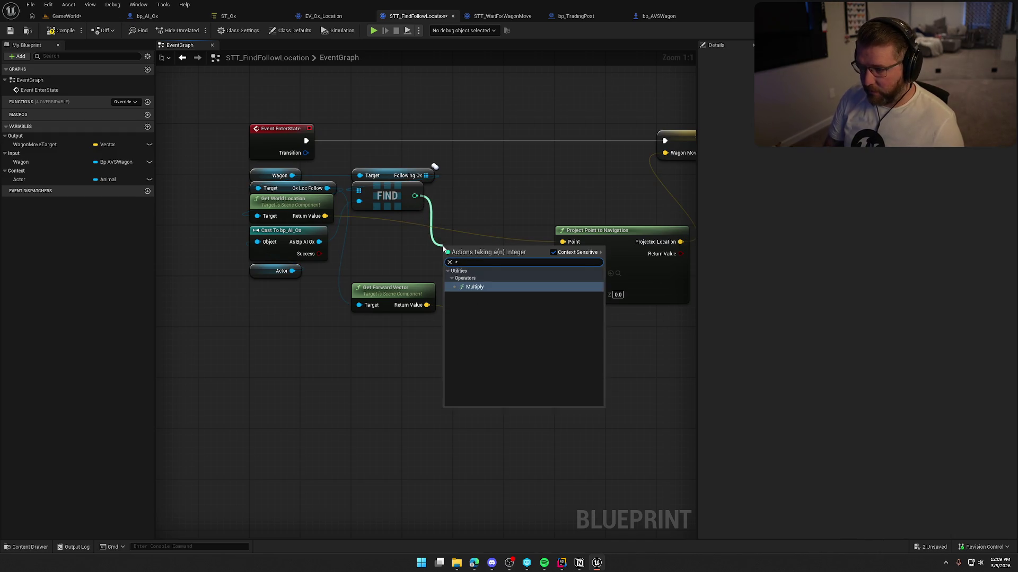
pyautogui.press('Return')
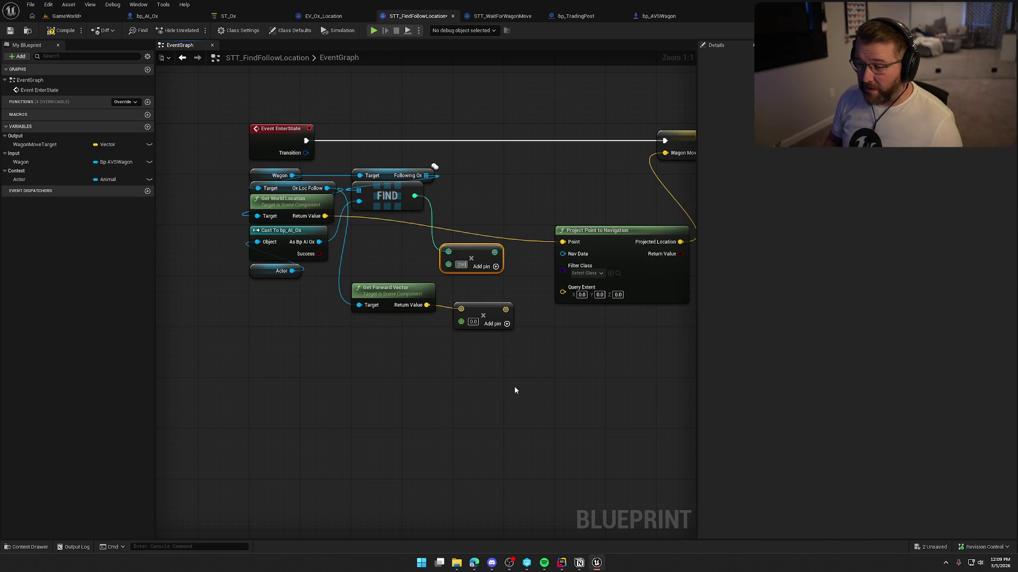
pyautogui.click(460, 264)
pyautogui.write('250')
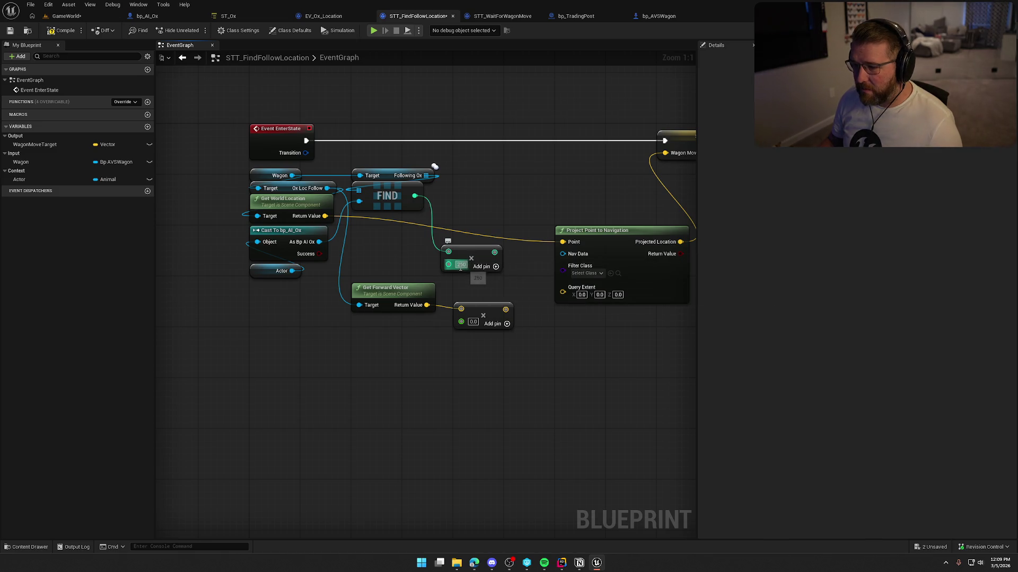
pyautogui.press('Return')
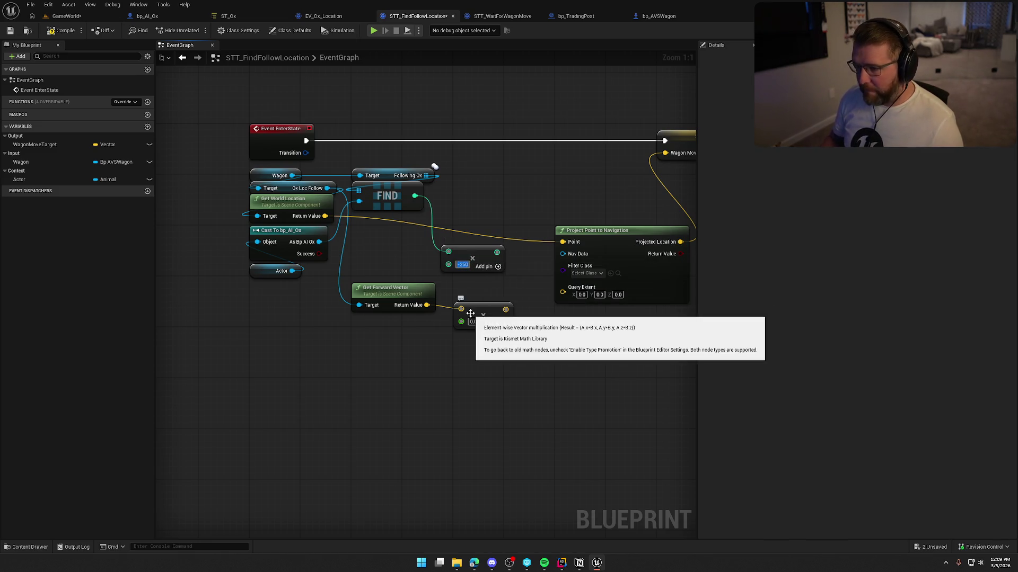
pyautogui.moveTo(497, 252); pyautogui.dragTo(461, 321)
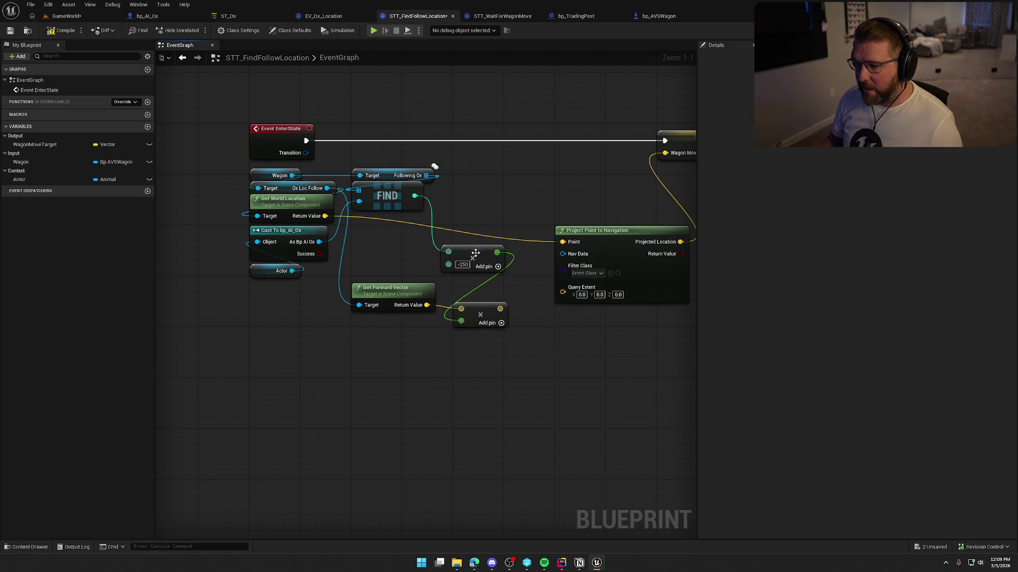
pyautogui.moveTo(475, 253); pyautogui.dragTo(387, 323)
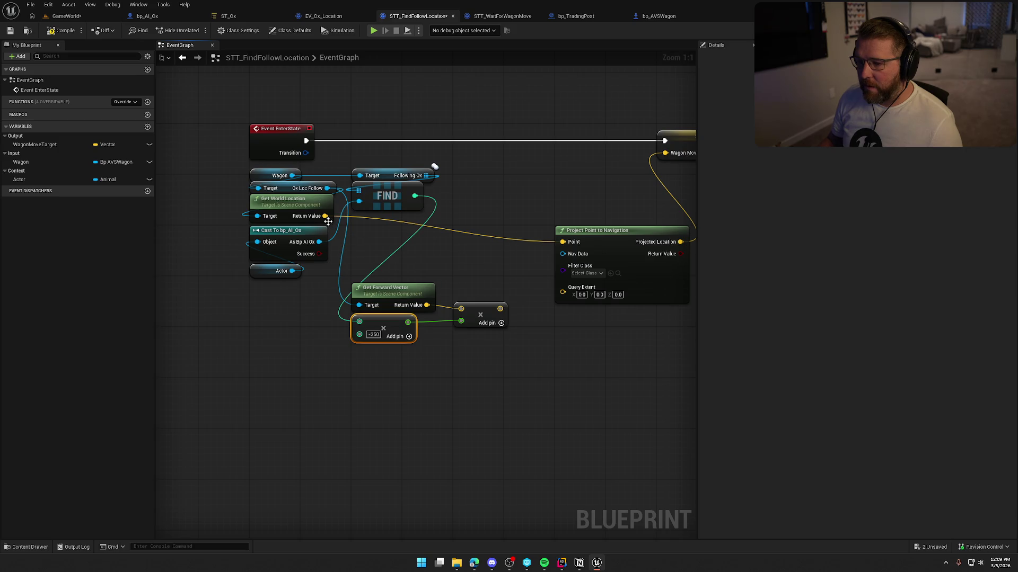
# Add the offset to the world location and plug the sum into Project Point to Navigation
pyautogui.moveTo(325, 215)
pyautogui.mouseDown()
pyautogui.moveTo(443, 235)
pyautogui.moveTo(500, 308)
pyautogui.mouseUp()
pyautogui.write('add')
pyautogui.press('Return')
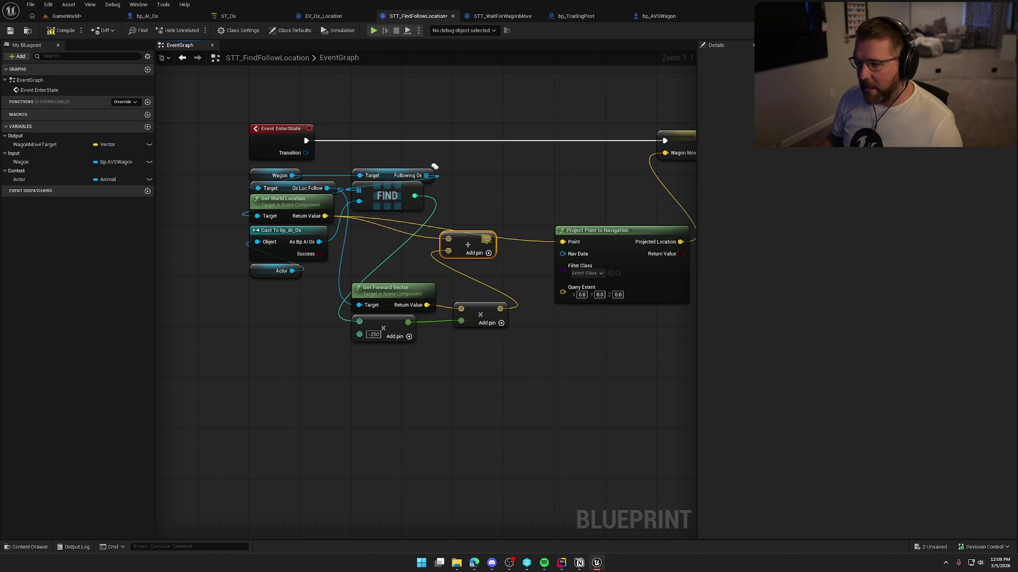
pyautogui.moveTo(487, 239); pyautogui.dragTo(563, 242)
pyautogui.click(550, 196)
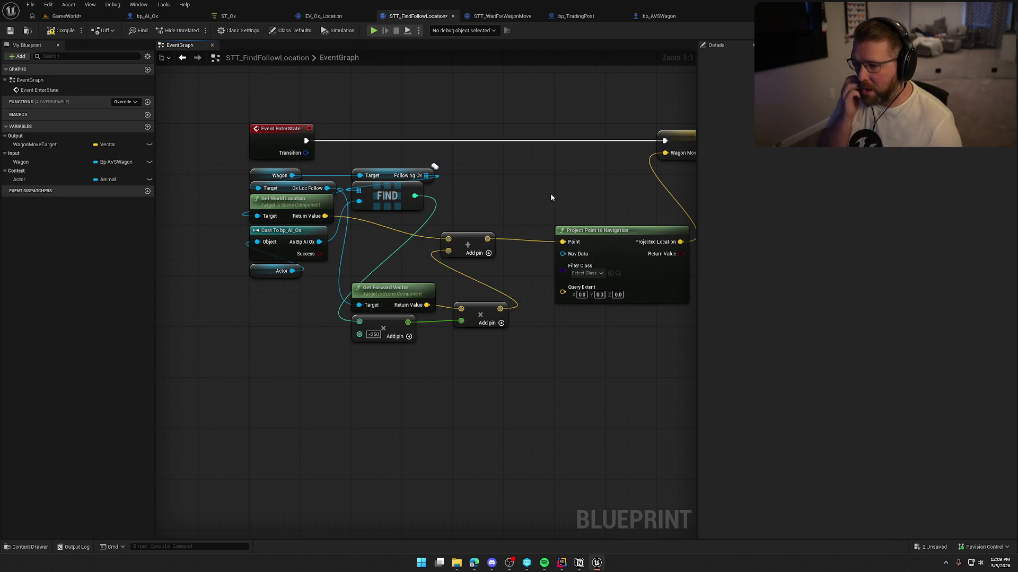
pyautogui.moveTo(550, 360)
pyautogui.mouseDown()
pyautogui.moveTo(473, 386)
pyautogui.moveTo(359, 395)
pyautogui.moveTo(445, 386)
pyautogui.mouseUp()
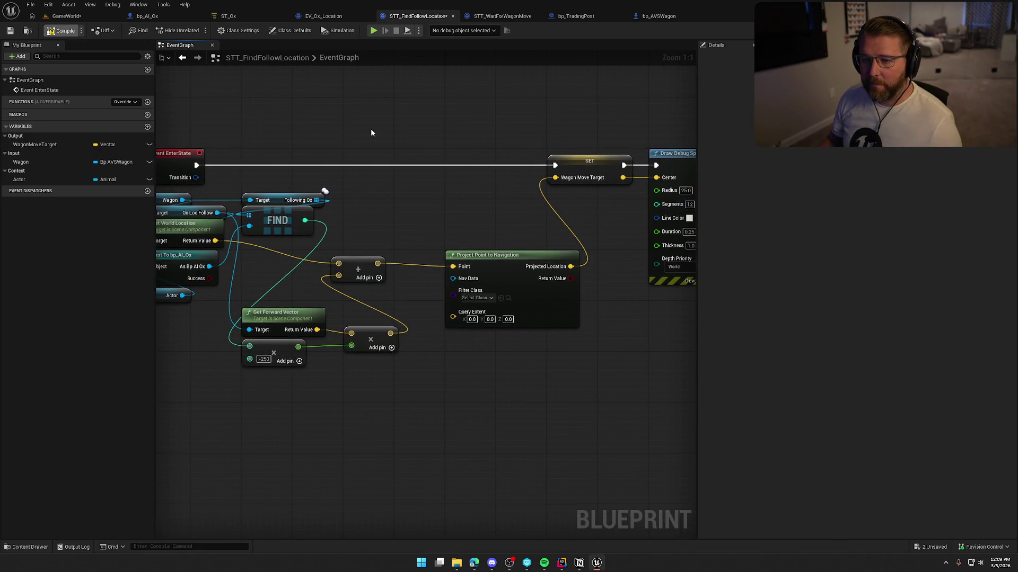
pyautogui.moveTo(347, 114); pyautogui.dragTo(382, 126)
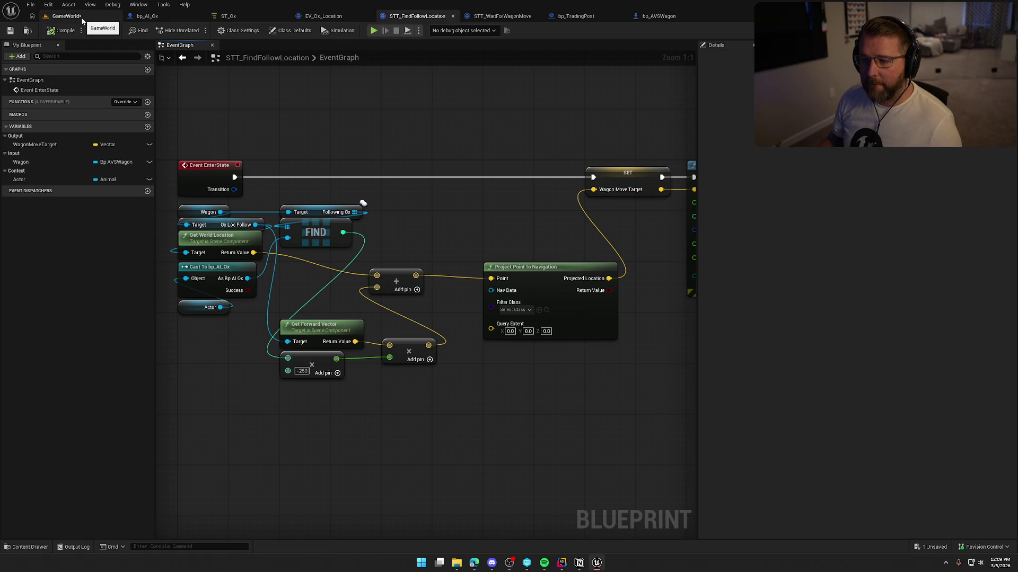
# Recentre the STT_FindFollowLocation graph view on its nodes
pyautogui.moveTo(371, 207); pyautogui.dragTo(394, 166)
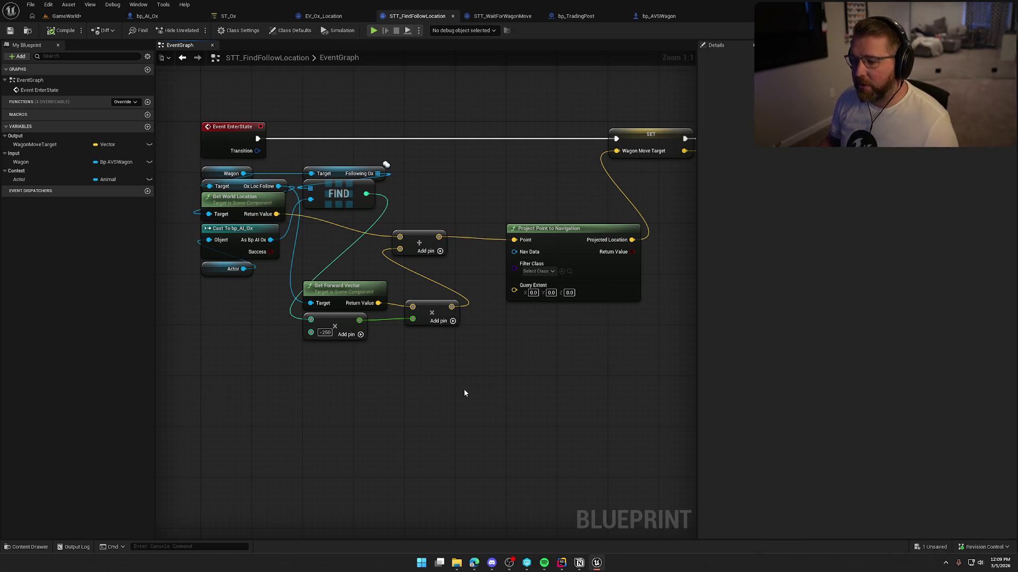
# Stop the running play session and go back to the STT_FindFollowLocation graph
pyautogui.click(66, 16)
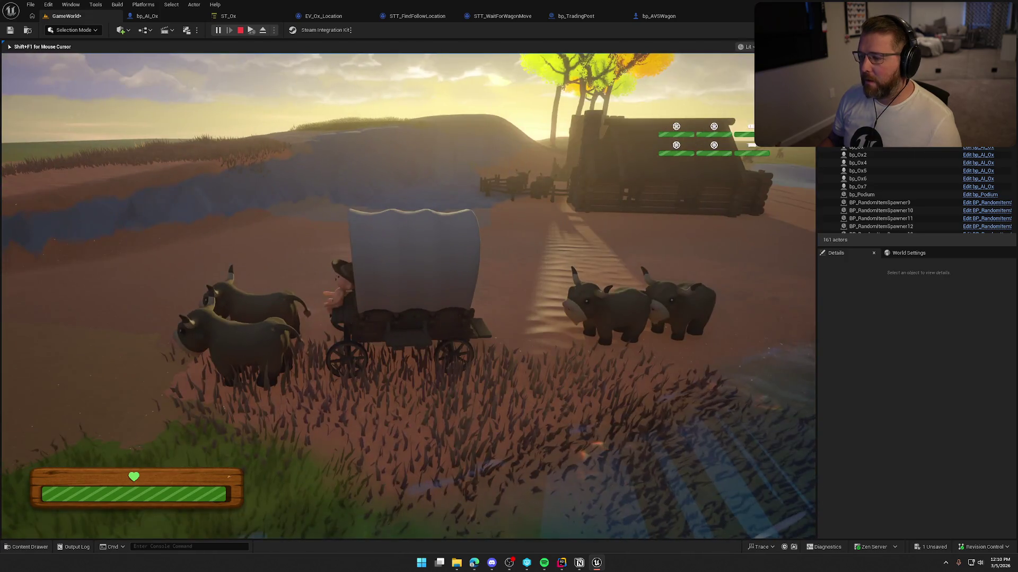
pyautogui.press('Escape')
pyautogui.click(324, 16)
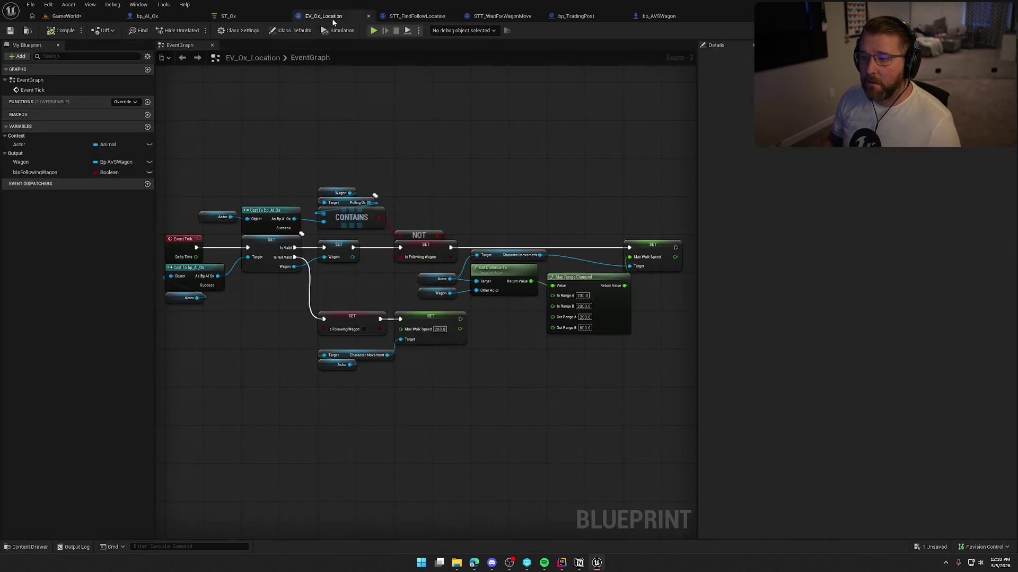
pyautogui.click(417, 16)
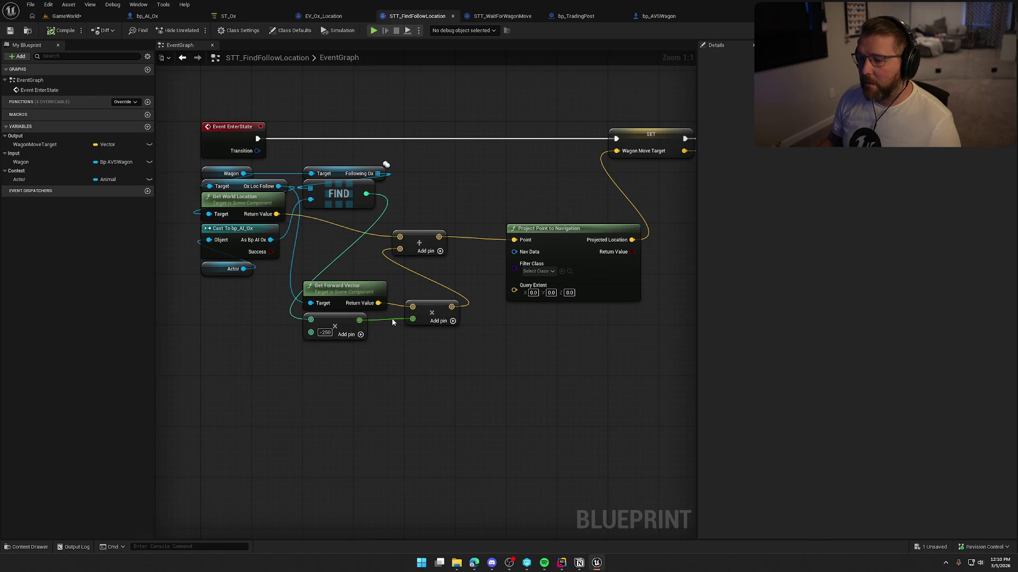
# Change the multiply node's spacing value from -250 to -400, then return to GameWorld
pyautogui.click(325, 332)
pyautogui.write('-')
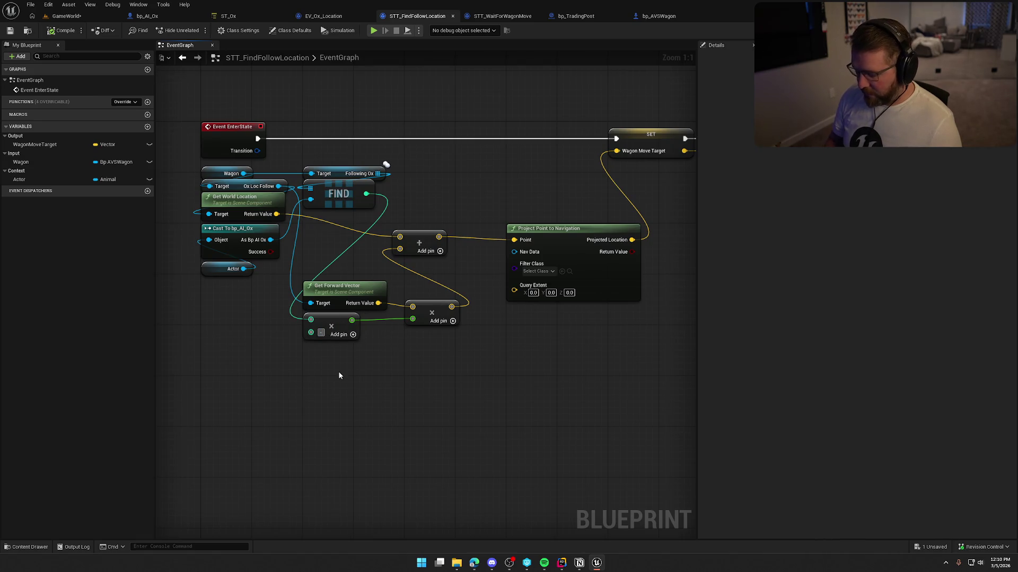
pyautogui.write('400')
pyautogui.press('Return')
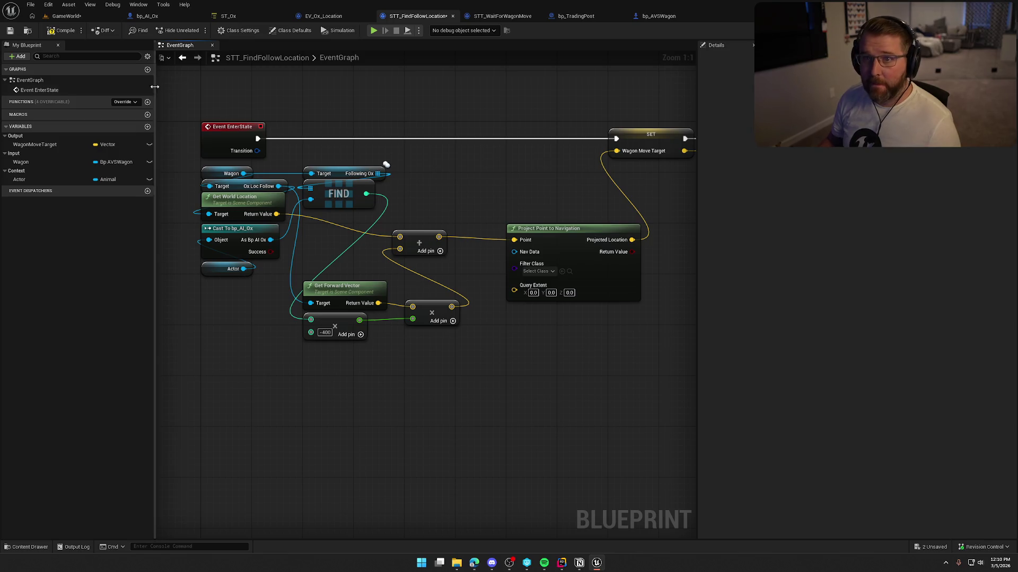
pyautogui.click(68, 17)
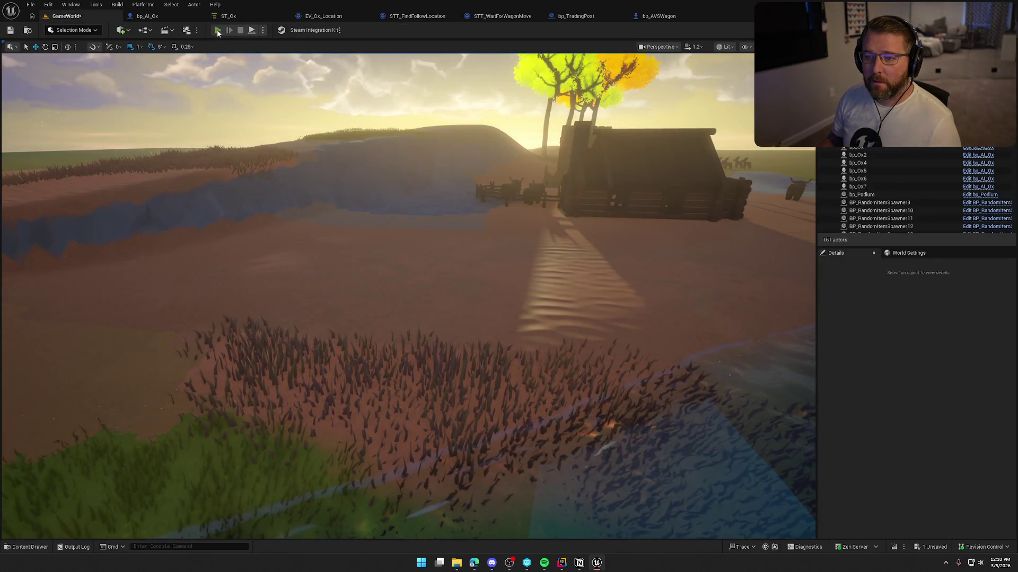
# Playtest the -400 spacing by walking to the wagon, riding and dismounting an ox, then stopping
pyautogui.click(217, 31)
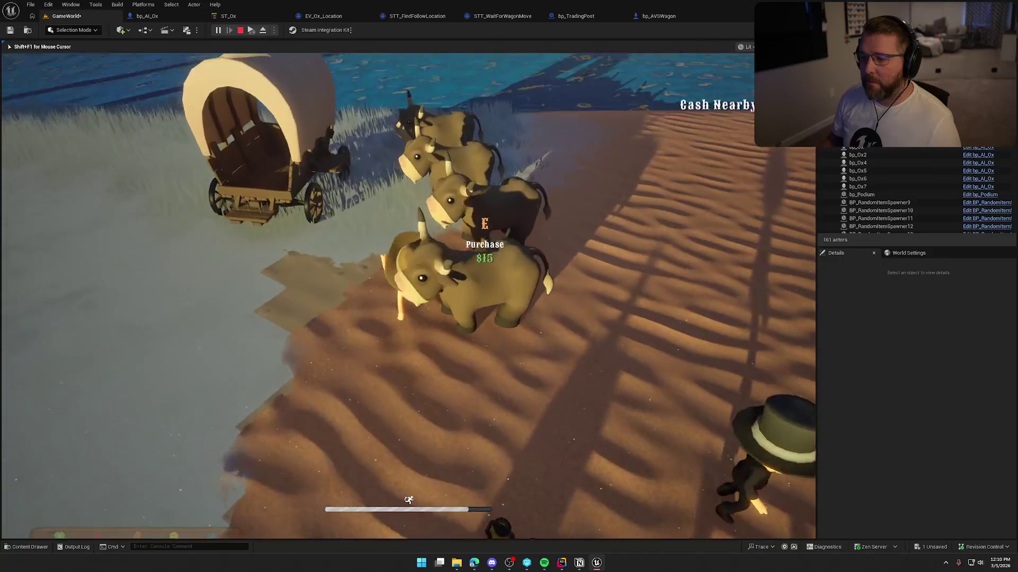
pyautogui.press('w')
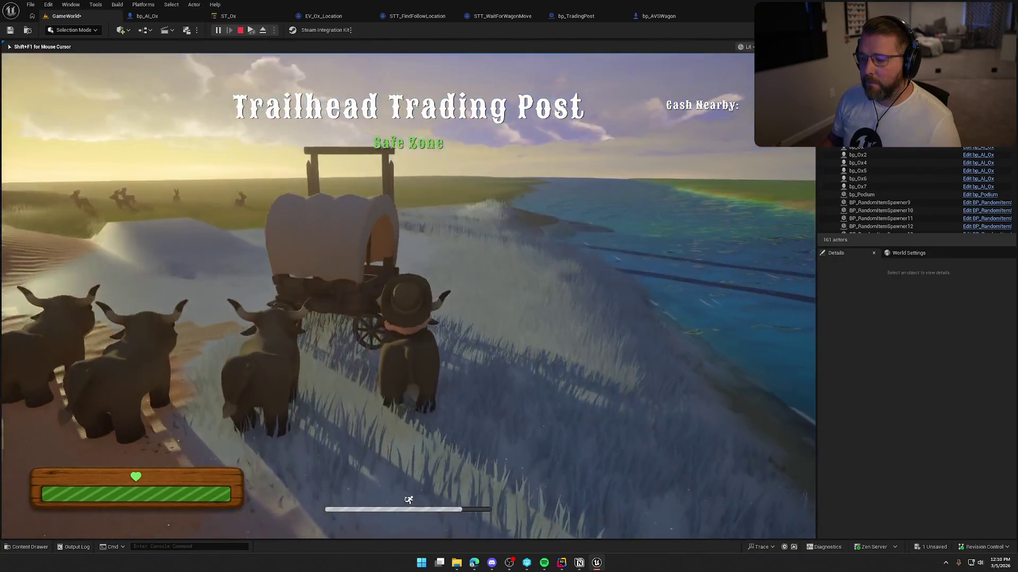
pyautogui.press('w')
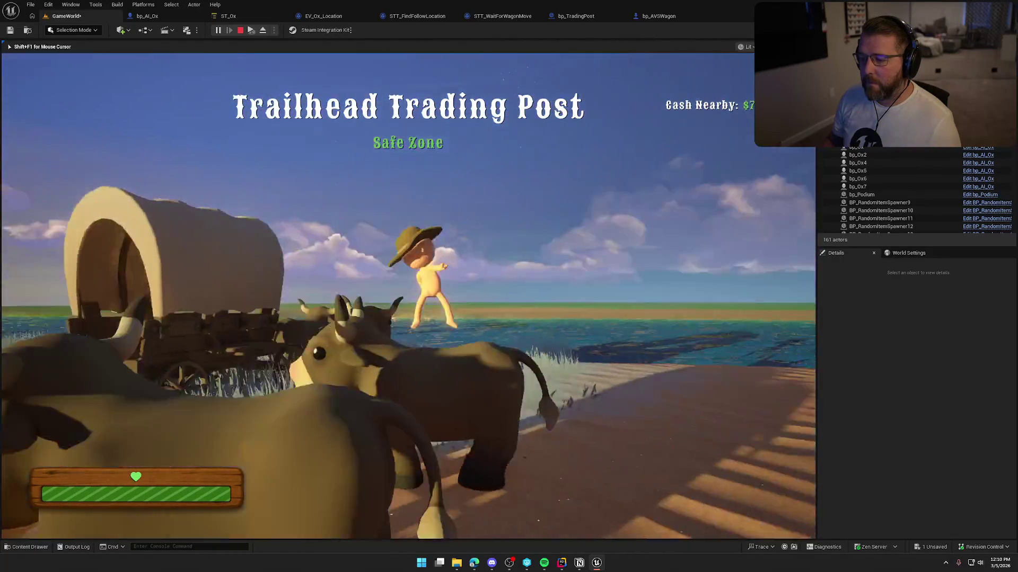
pyautogui.press('w')
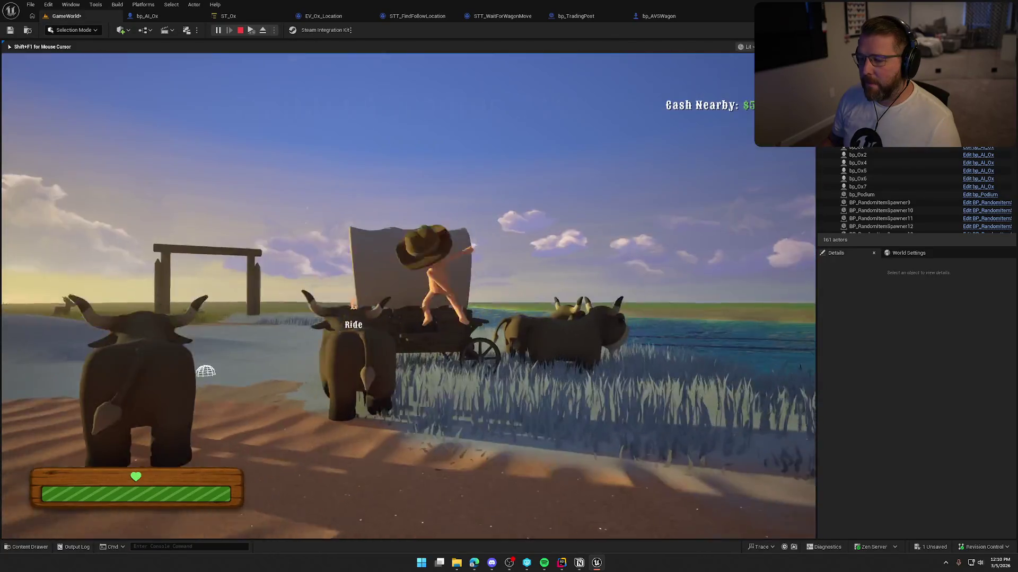
pyautogui.press('e')
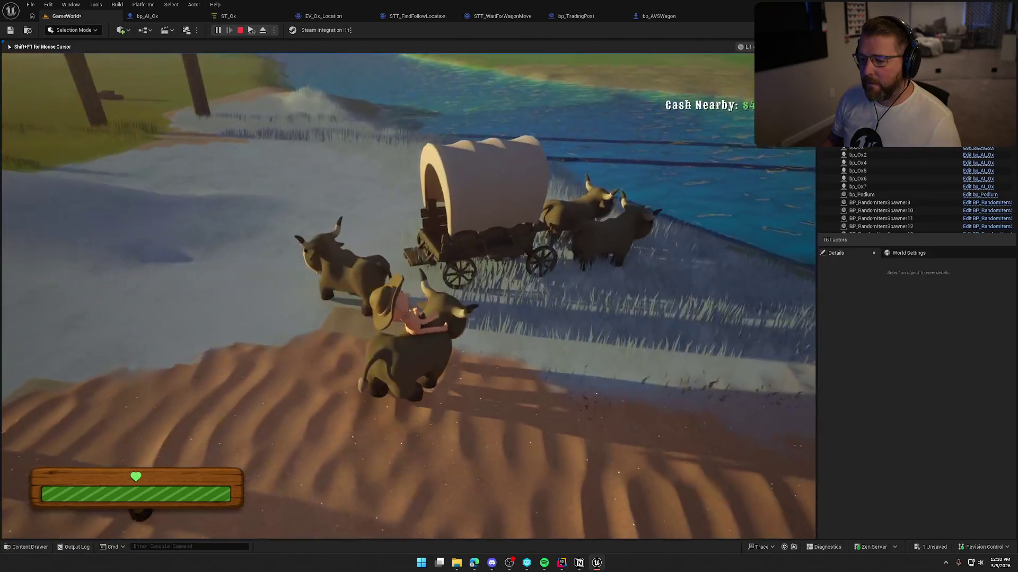
pyautogui.press('e')
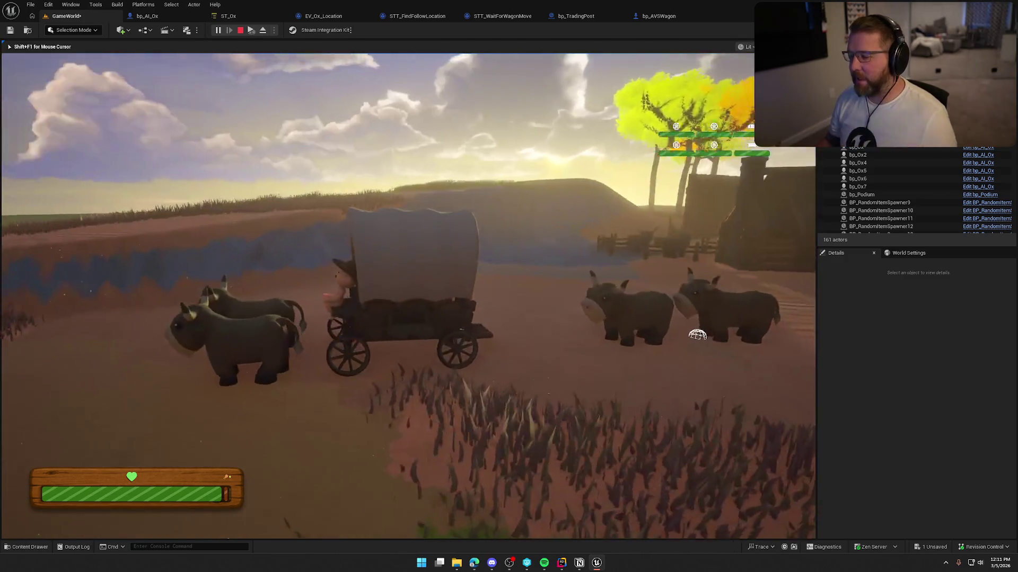
pyautogui.press('Escape')
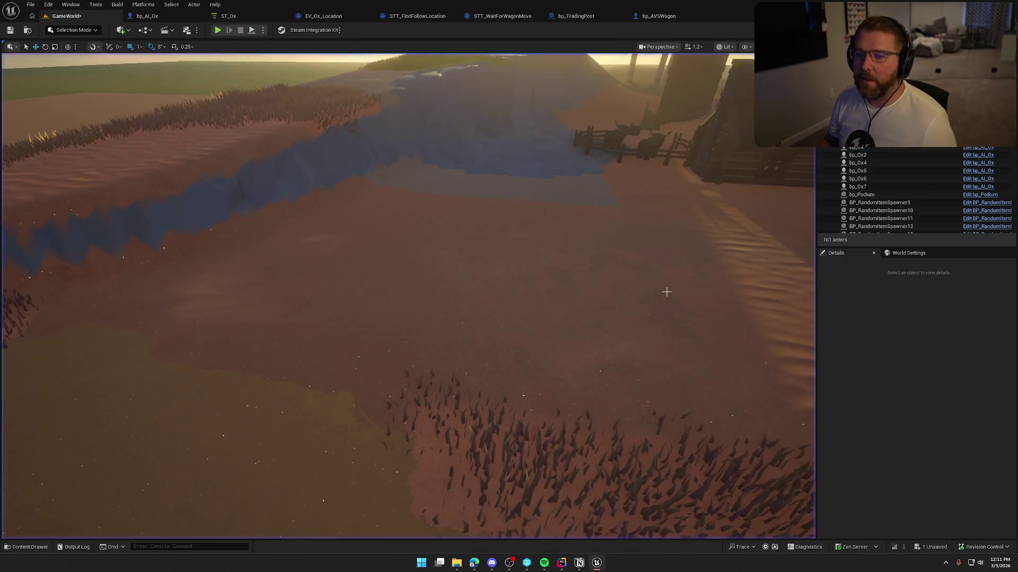
pyautogui.click(407, 17)
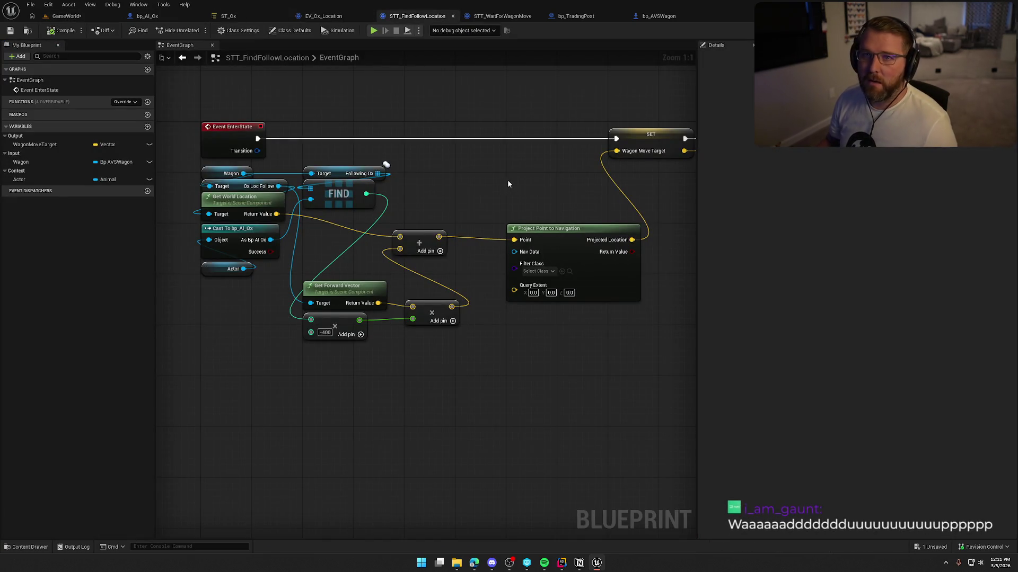
# Replace Get Forward Vector with Get Right Vector from Ox Loc Follow, wired into the multiply node
pyautogui.moveTo(487, 184); pyautogui.dragTo(528, 160)
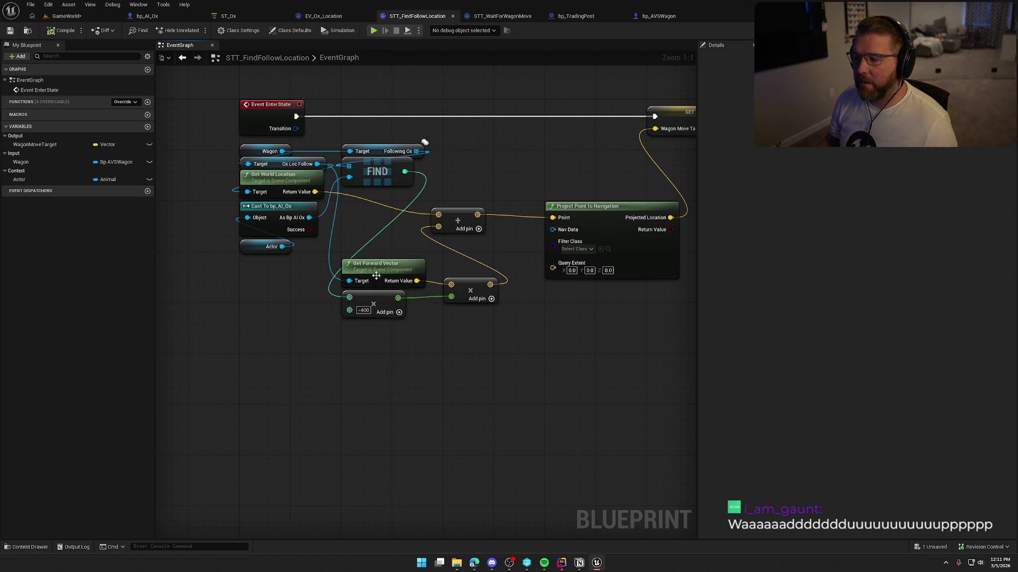
pyautogui.moveTo(317, 164); pyautogui.dragTo(358, 336)
pyautogui.write('get ri')
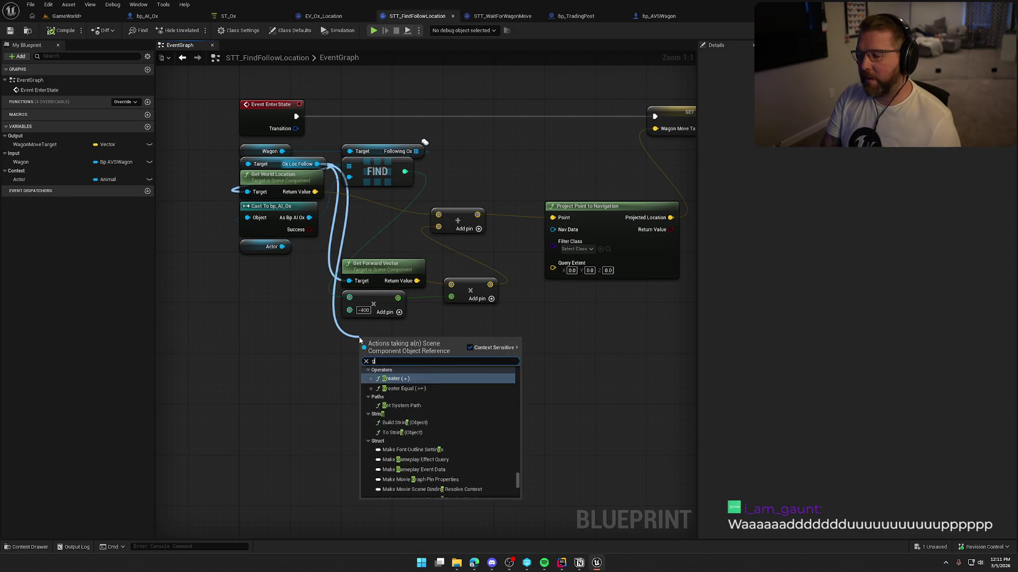
pyautogui.press('Return')
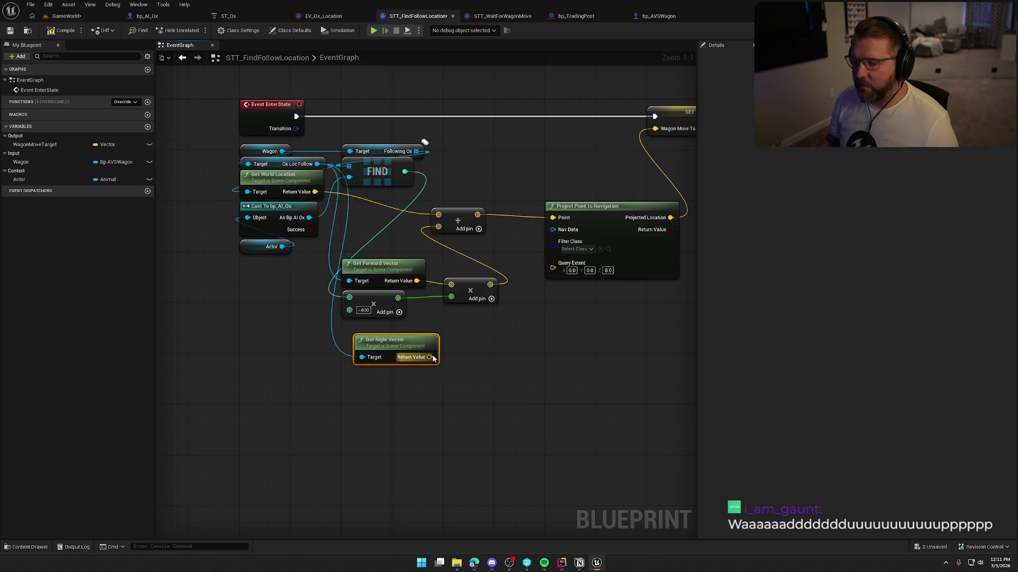
pyautogui.moveTo(430, 357); pyautogui.dragTo(451, 285)
pyautogui.click(421, 284)
pyautogui.press('Delete')
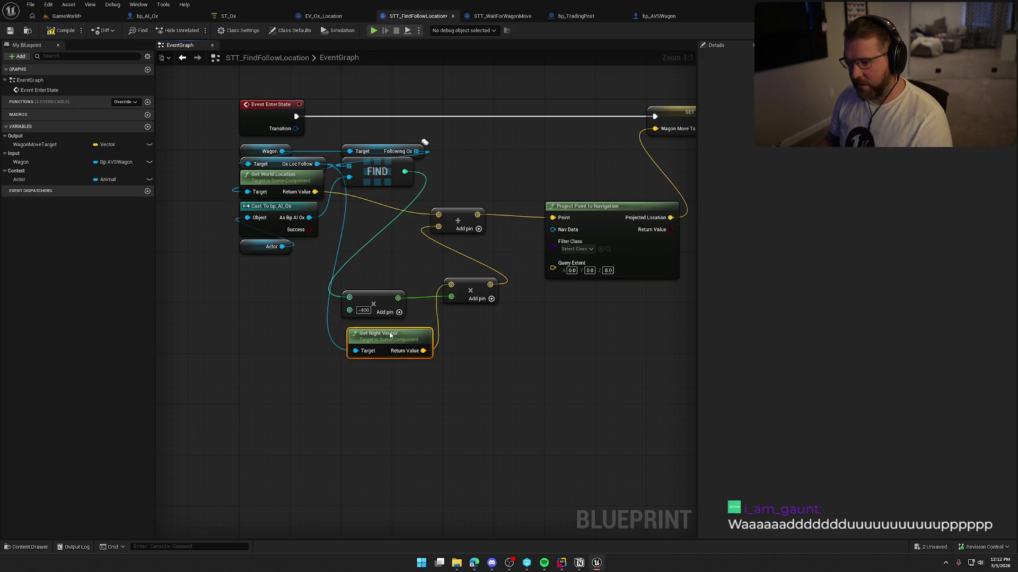
pyautogui.moveTo(399, 352); pyautogui.dragTo(386, 275)
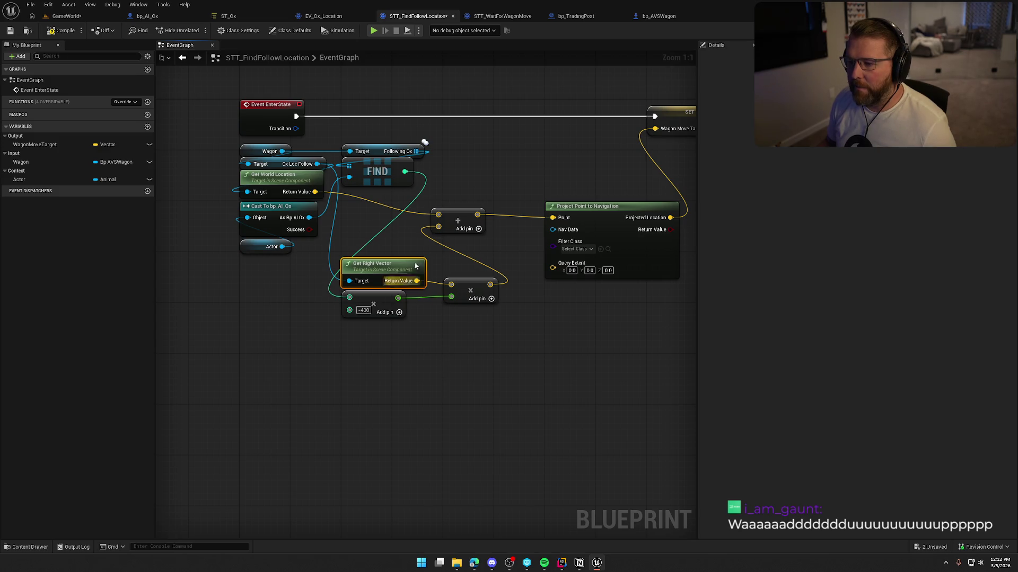
# Add a modulo node taking FIND's index with divisor 2
pyautogui.moveTo(404, 171); pyautogui.dragTo(296, 344)
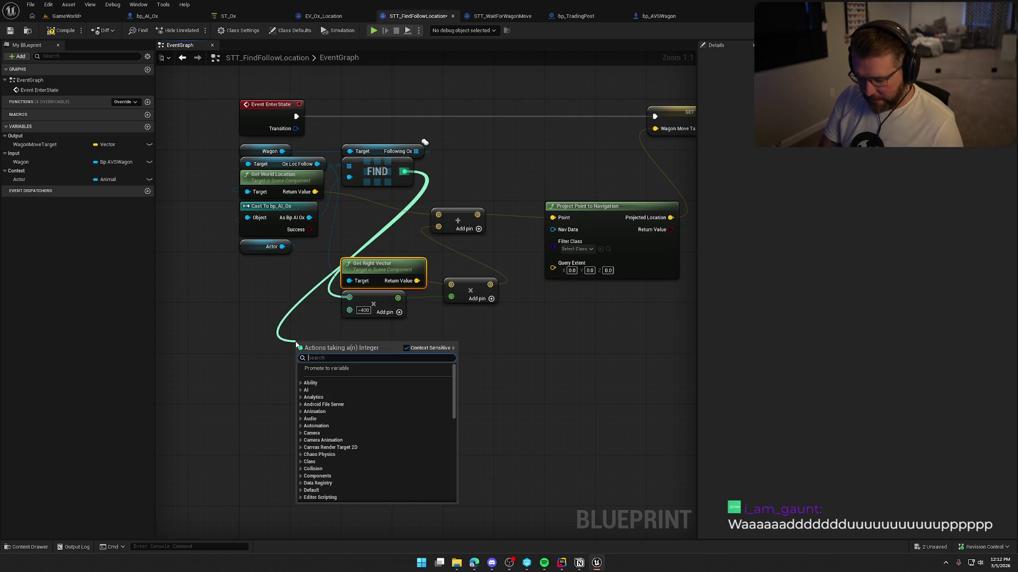
pyautogui.write('%')
pyautogui.press('Return')
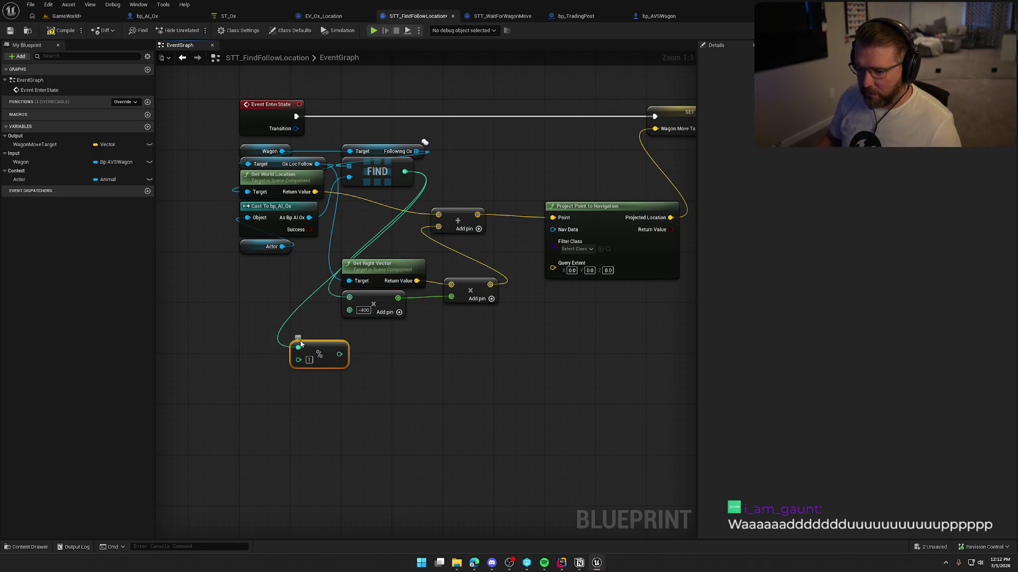
pyautogui.write('2')
pyautogui.click(330, 412)
pyautogui.moveTo(327, 358); pyautogui.dragTo(290, 330)
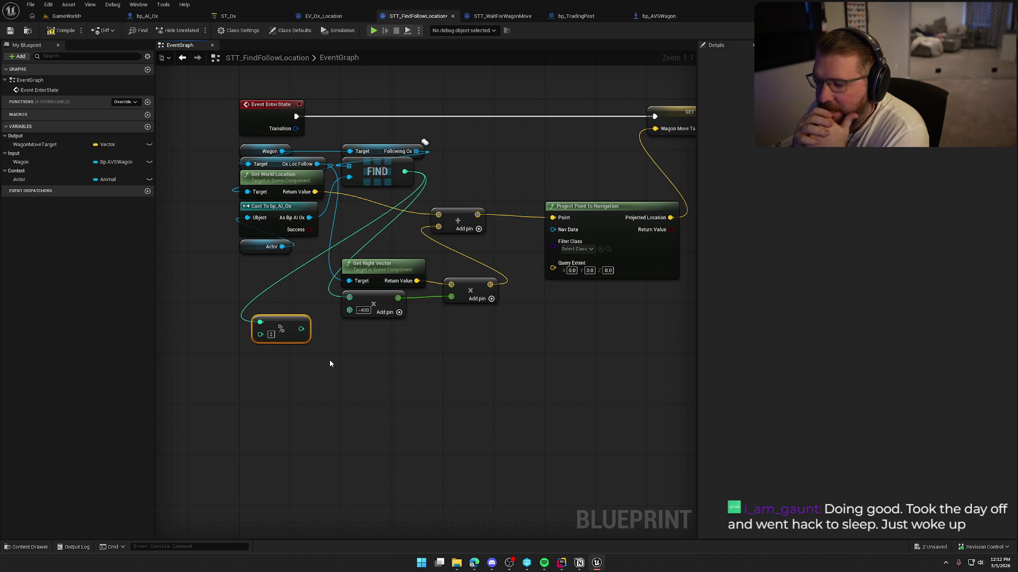
# Change the multiply node's value from -400 to 200
pyautogui.click(364, 310)
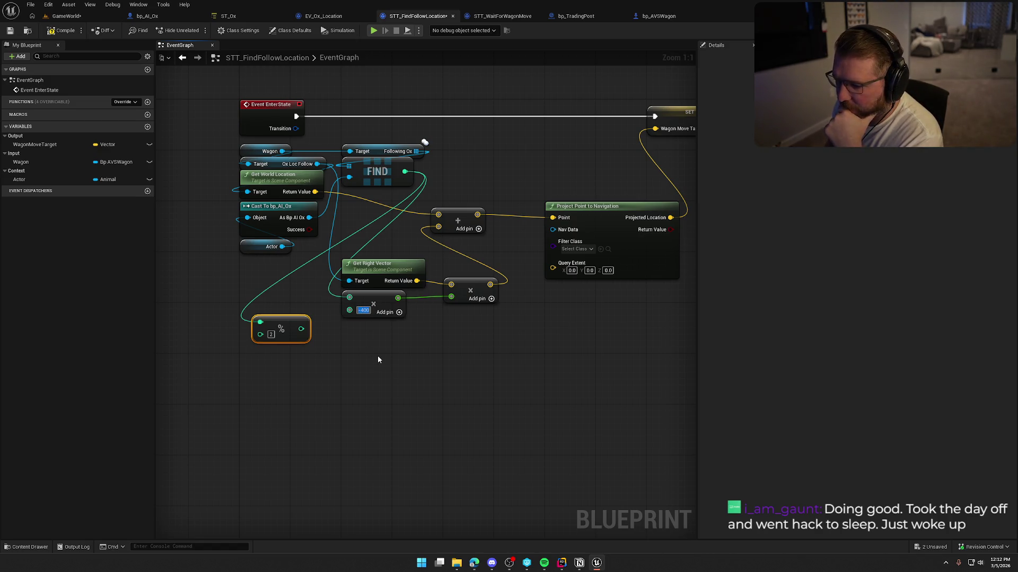
pyautogui.write('200')
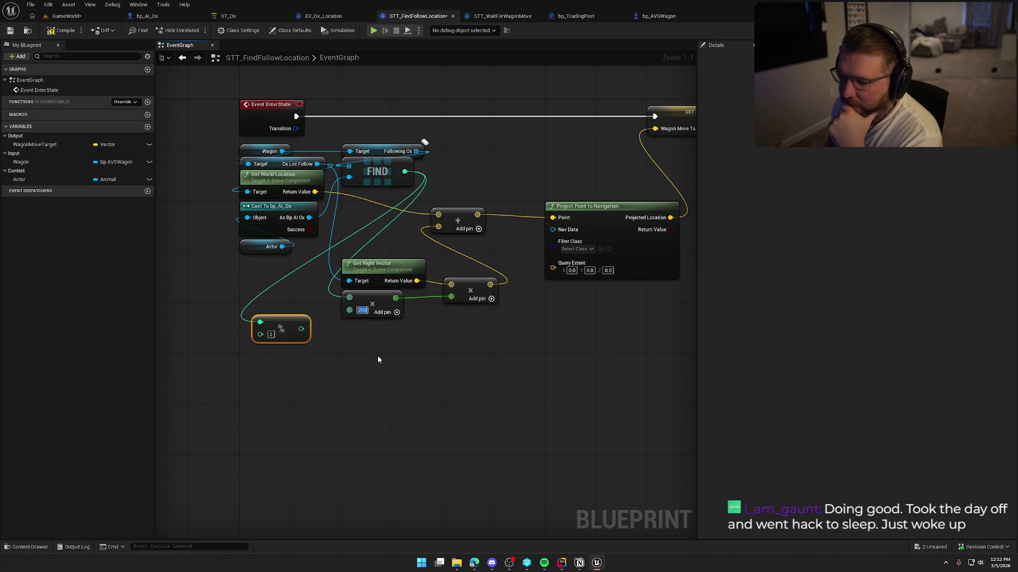
pyautogui.click(378, 360)
# Add a Select node under the multiply node, indexed by the modulo result
pyautogui.moveTo(350, 310)
pyautogui.mouseDown()
pyautogui.moveTo(351, 345)
pyautogui.moveTo(352, 333)
pyautogui.moveTo(331, 336)
pyautogui.moveTo(356, 343)
pyautogui.mouseUp()
pyautogui.click(324, 358)
pyautogui.click(304, 285)
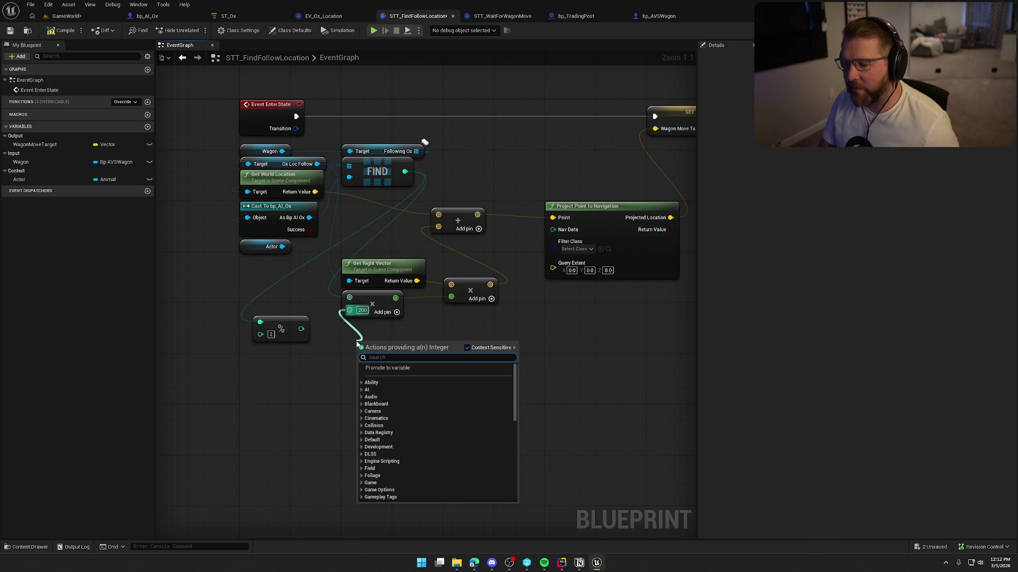
pyautogui.write('selec')
pyautogui.scroll(-5, 508, 412)
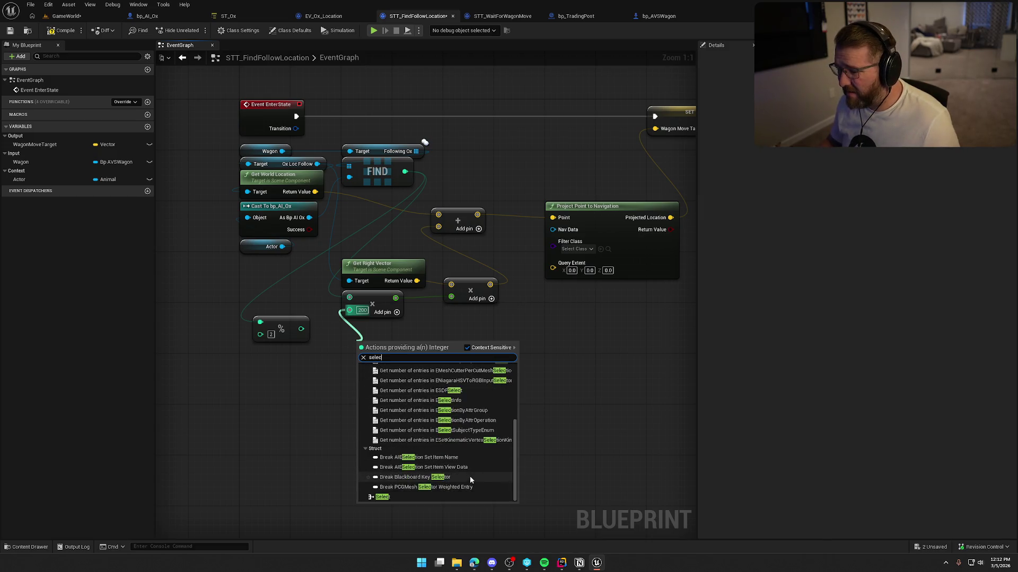
pyautogui.click(419, 492)
pyautogui.moveTo(325, 396); pyautogui.dragTo(301, 329)
pyautogui.moveTo(356, 348); pyautogui.dragTo(382, 329)
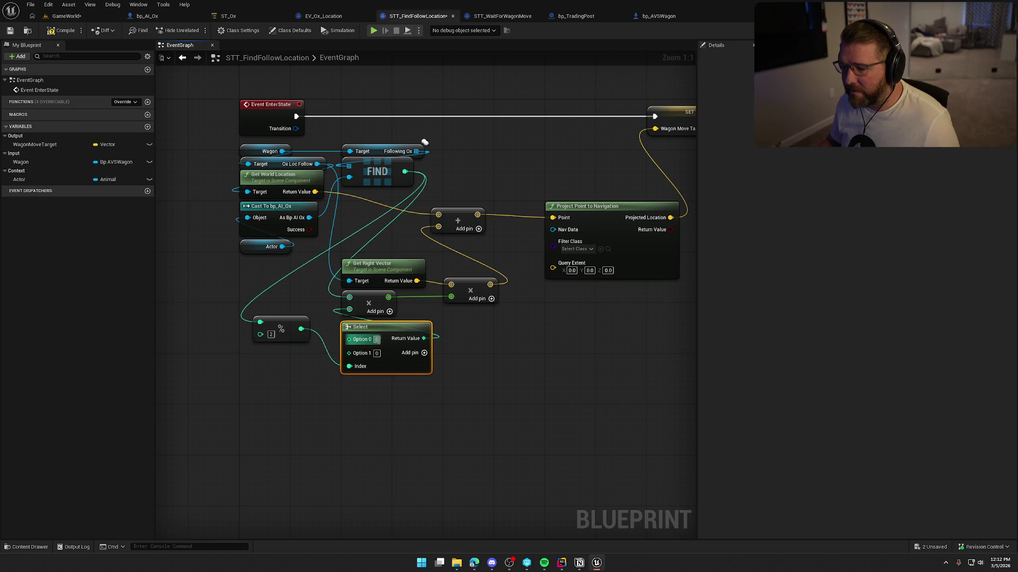
# Set the Select node's options to 200 and -200, then return to GameWorld
pyautogui.click(272, 334)
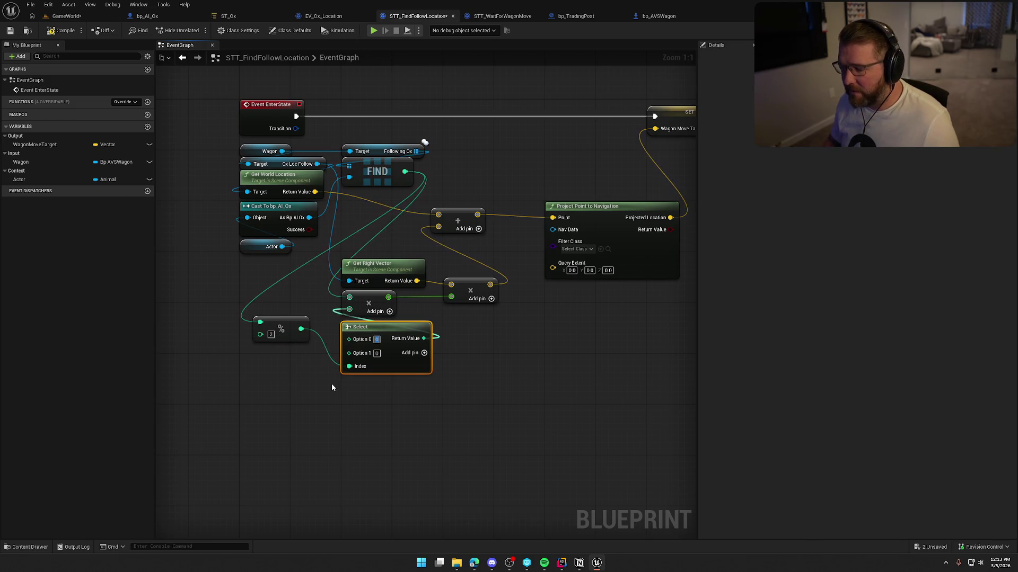
pyautogui.write('200')
pyautogui.press('Tab')
pyautogui.write('-200')
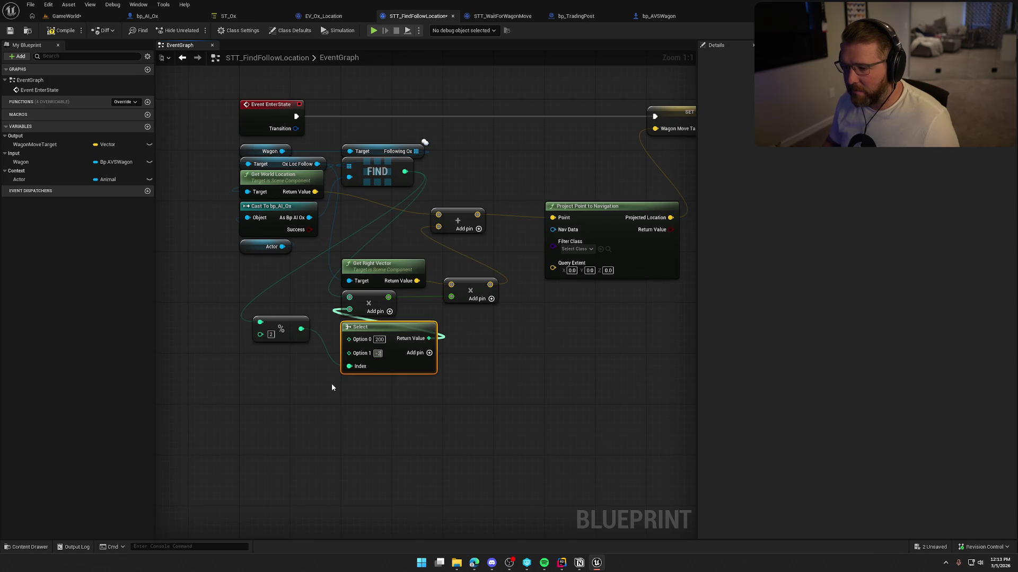
pyautogui.click(332, 383)
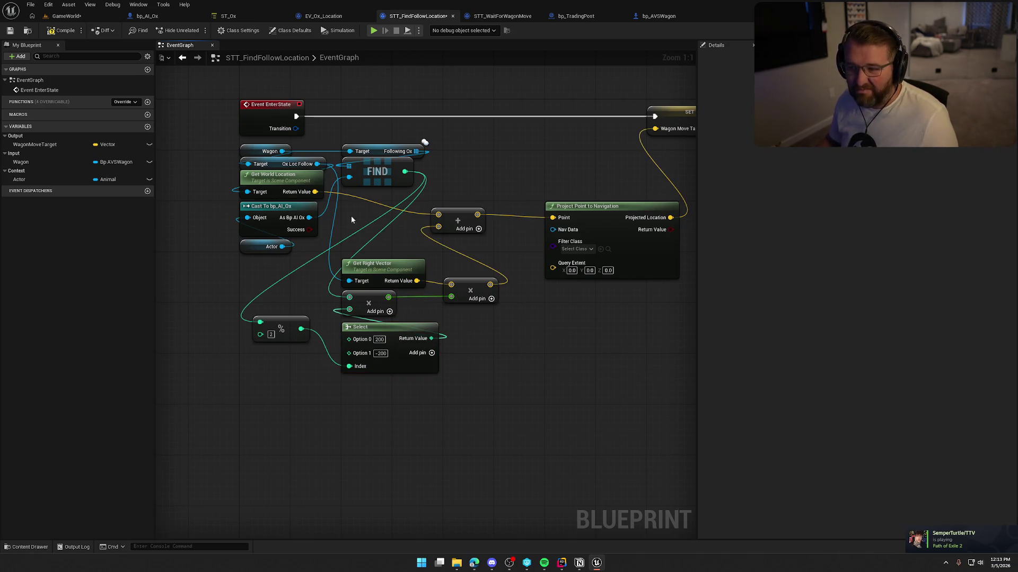
pyautogui.click(80, 20)
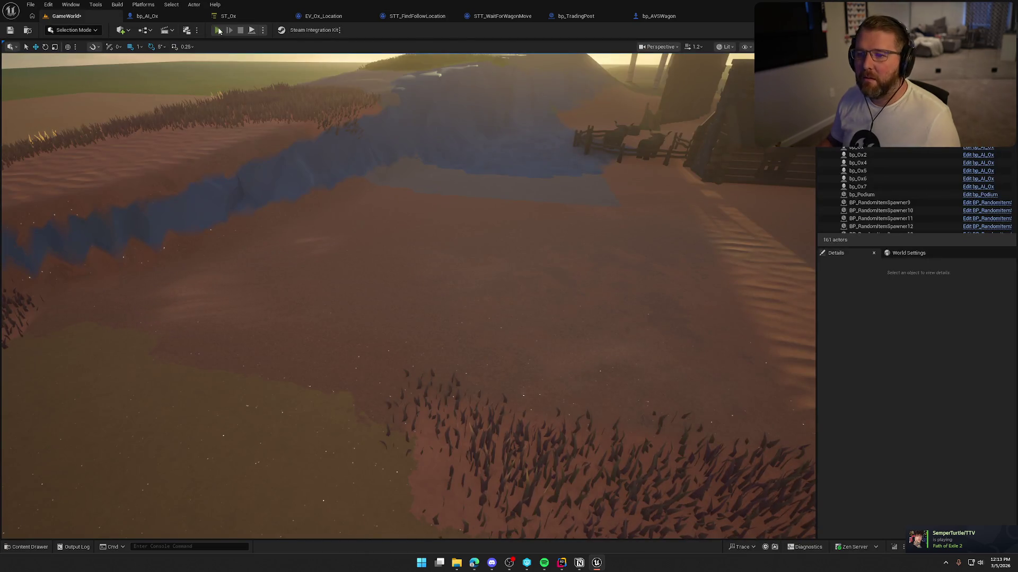
pyautogui.click(218, 30)
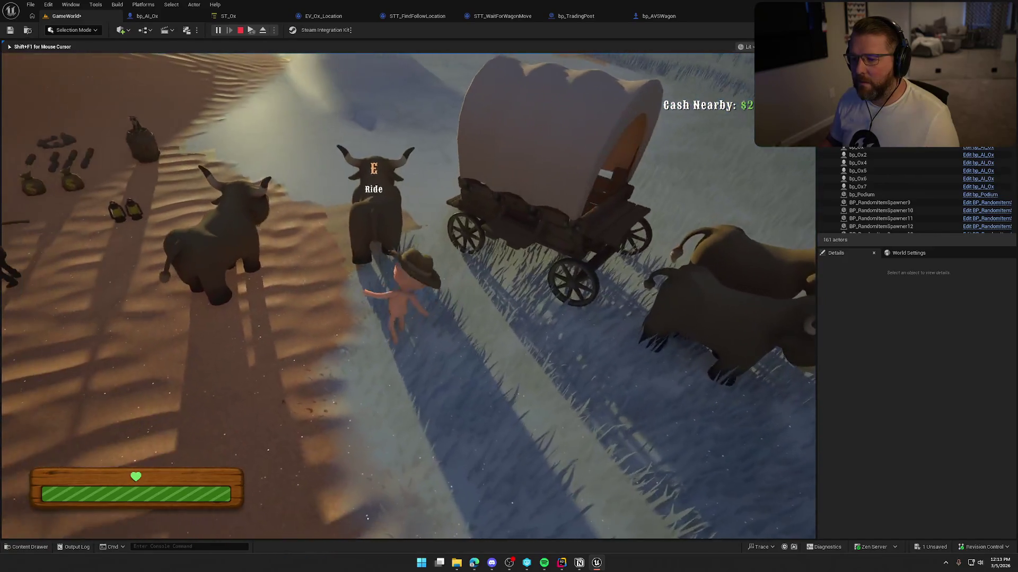
pyautogui.press('e')
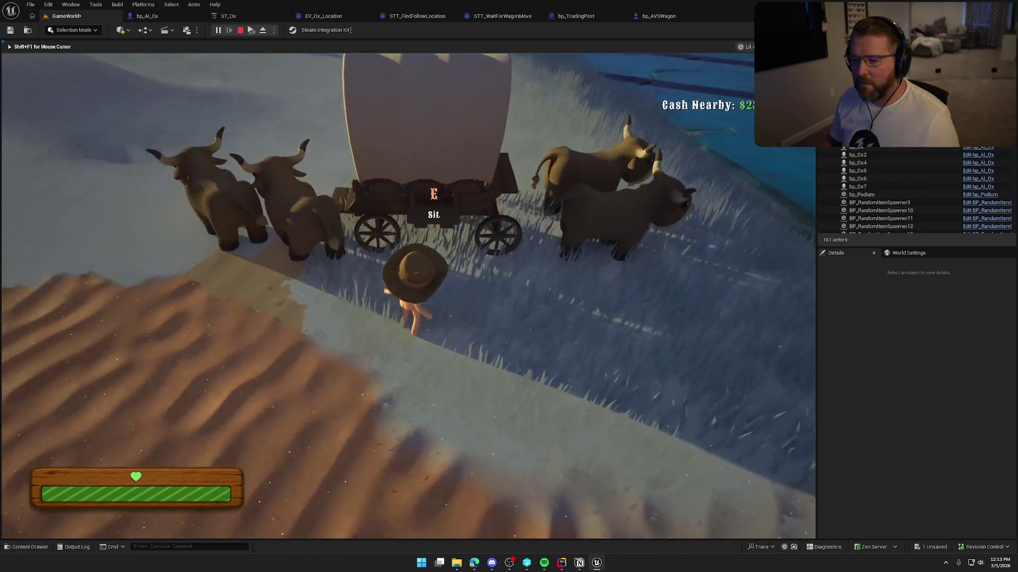
pyautogui.hotkey('shift', 'w')
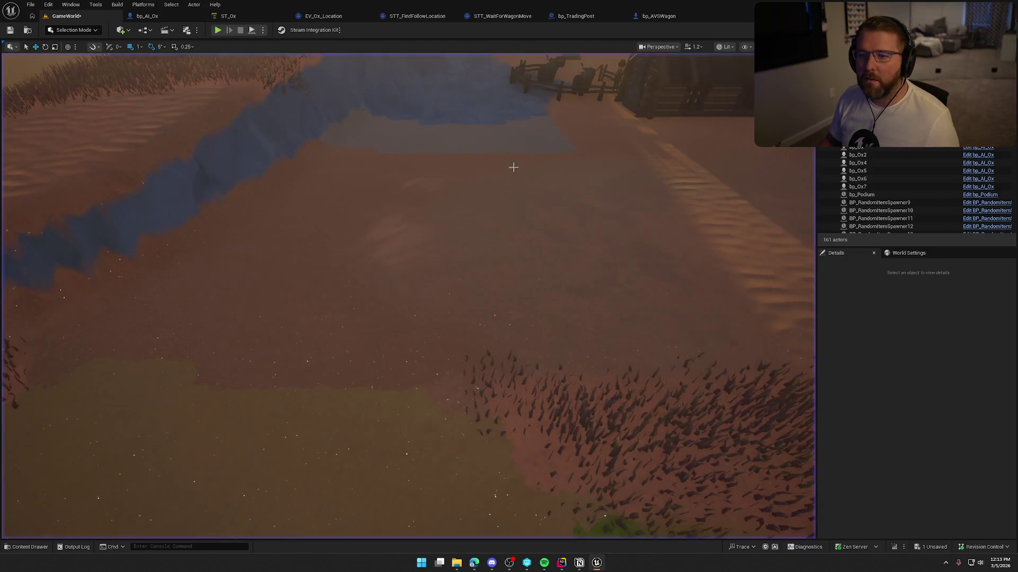
pyautogui.hotkey('shift', 'F1')
pyautogui.click(147, 16)
# Set the ox's Character Movement Ground Friction to 4.0 and compile bp_AI_Ox
pyautogui.click(68, 160)
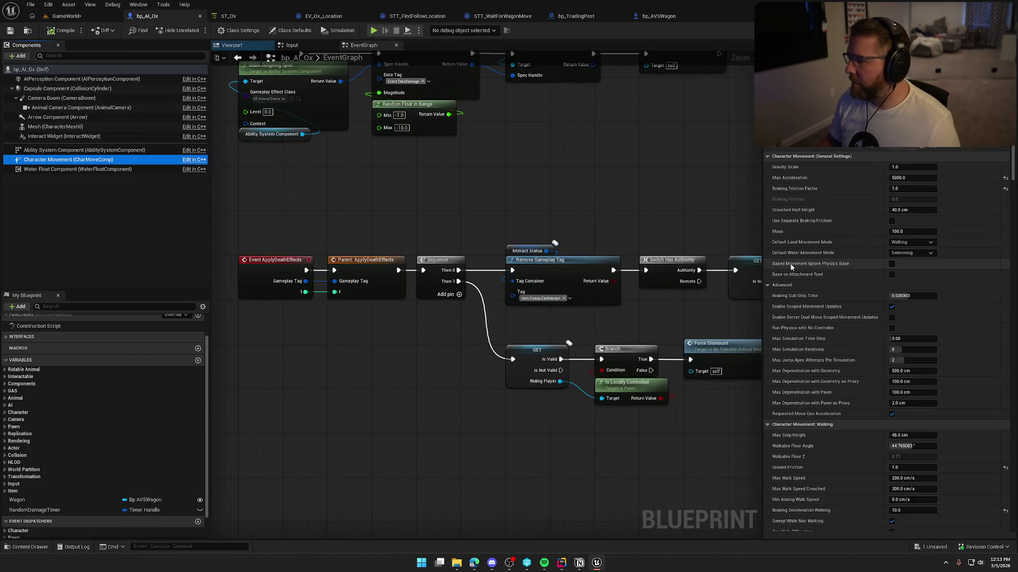
pyautogui.scroll(-3, 916, 383)
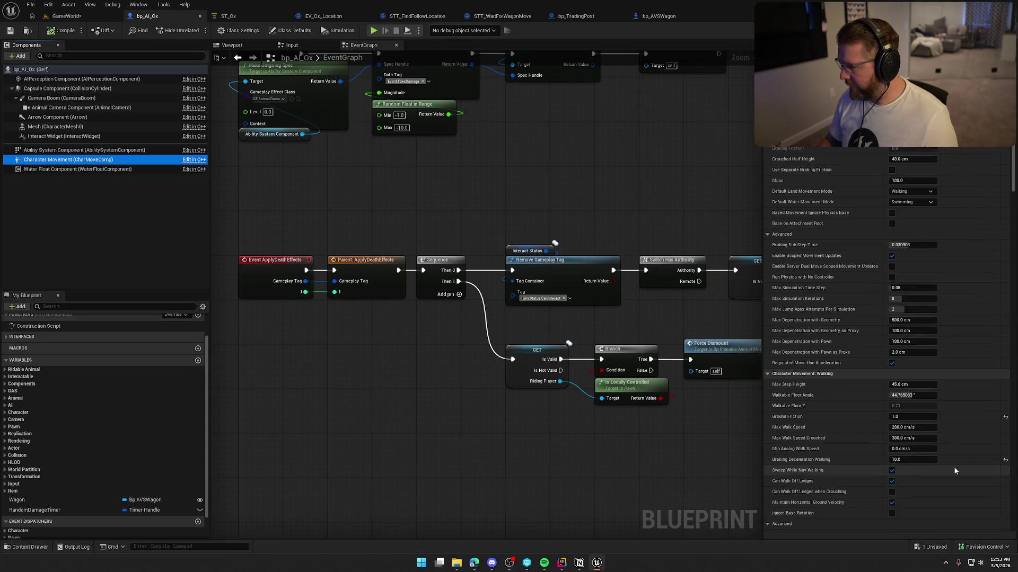
pyautogui.click(1006, 418)
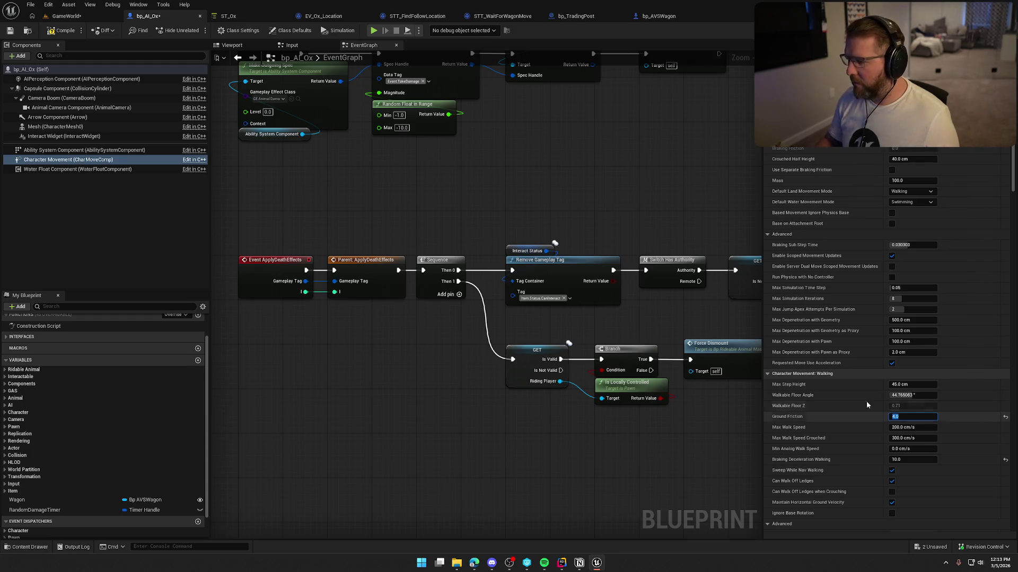
pyautogui.click(61, 31)
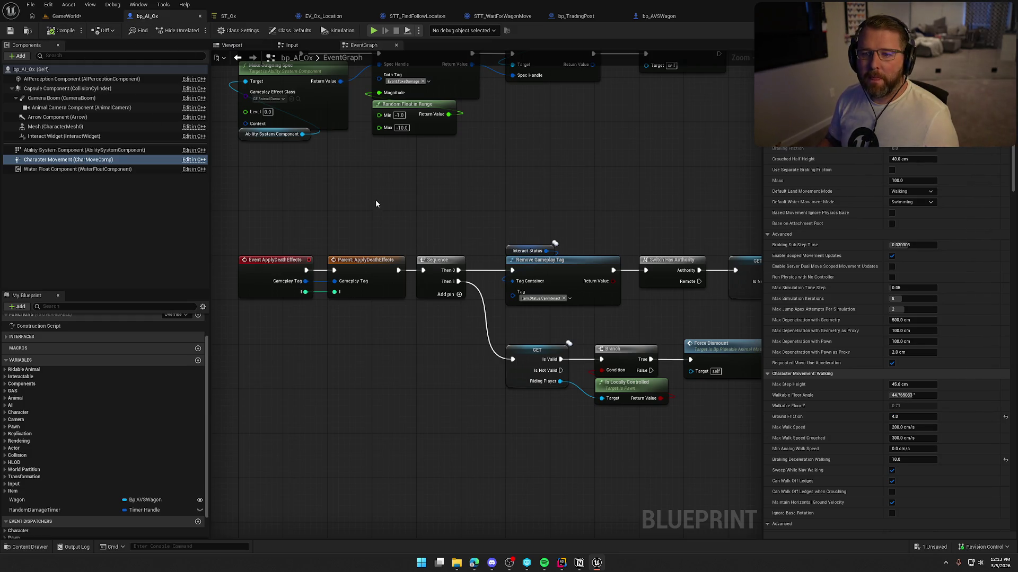
pyautogui.click(66, 16)
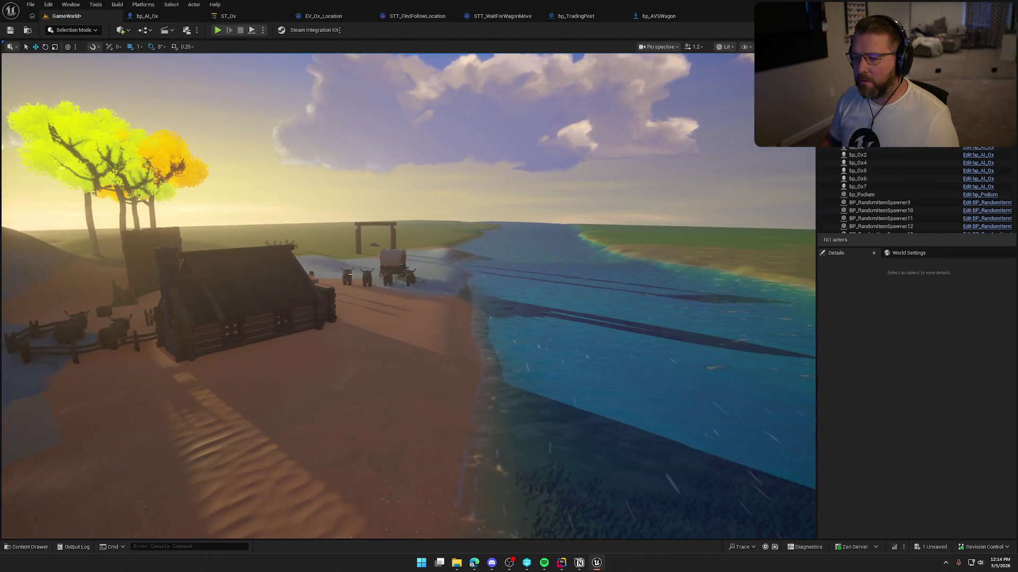
# Place an extra copy of the ox beside bp_Ox7
pyautogui.doubleClick(858, 187)
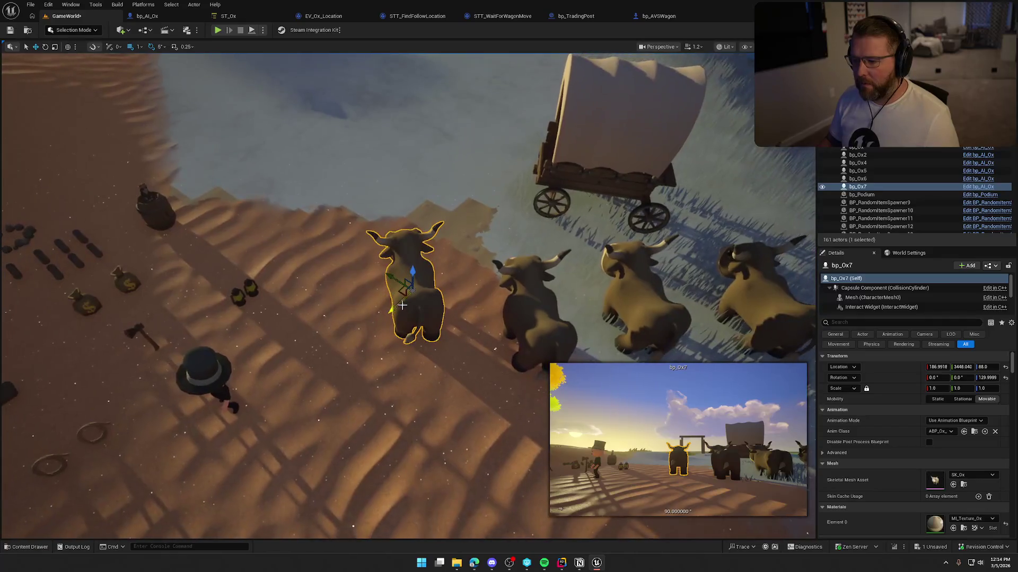
pyautogui.moveTo(403, 281); pyautogui.dragTo(325, 227)
pyautogui.press('Escape')
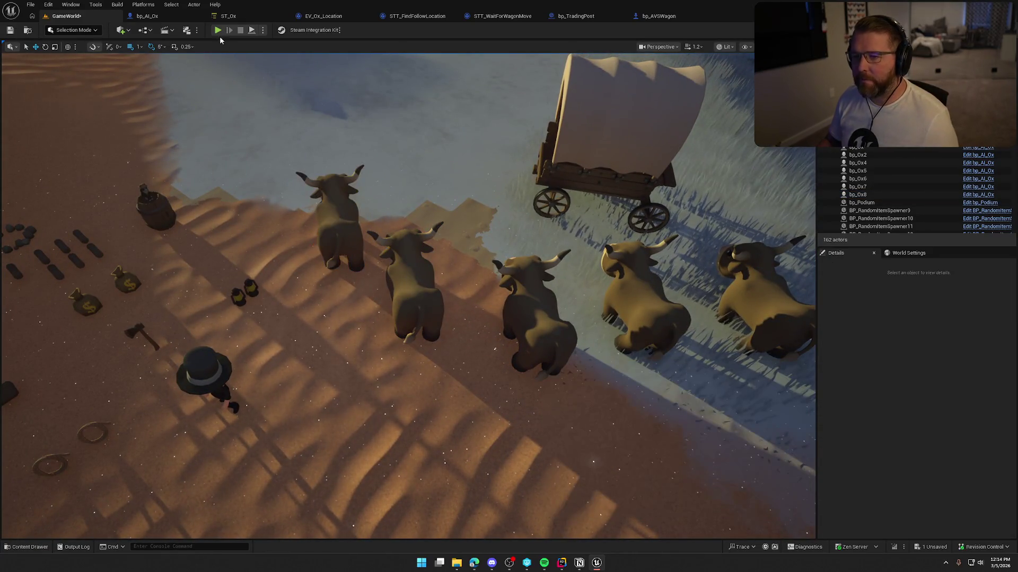
# Start a play test and walk the player among the oxen to the front of the wagon
pyautogui.click(217, 30)
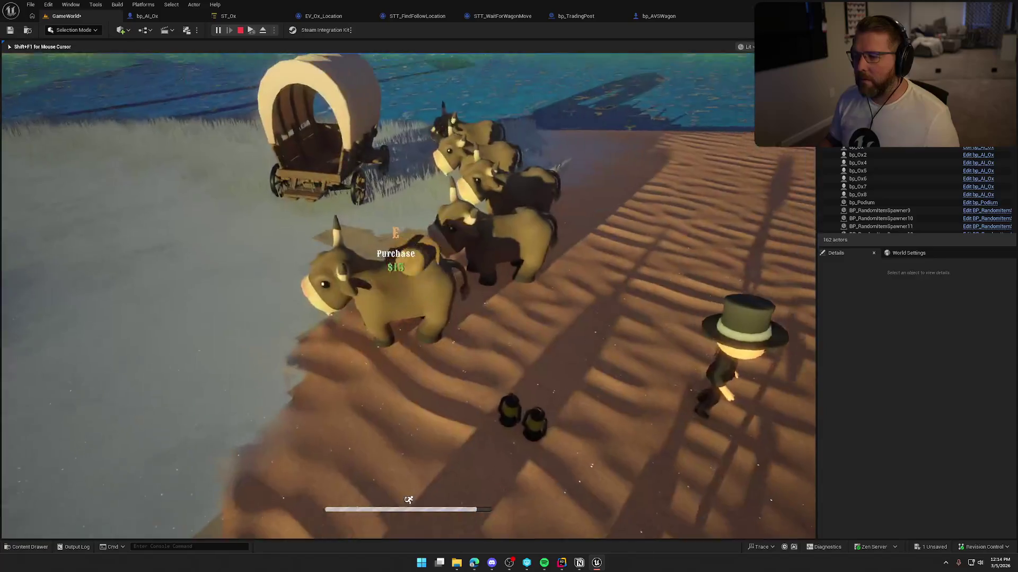
pyautogui.press('w')
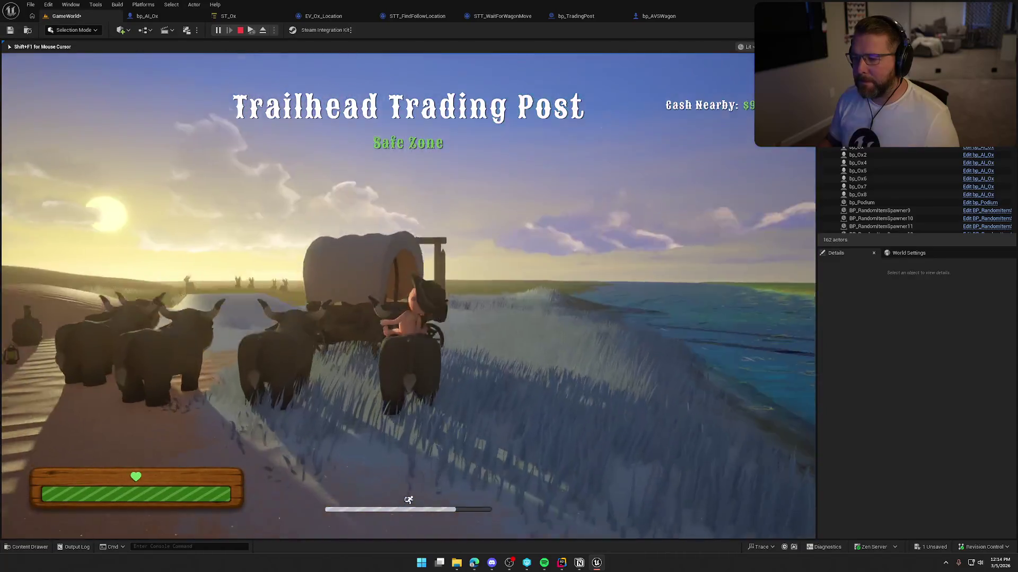
pyautogui.press('w')
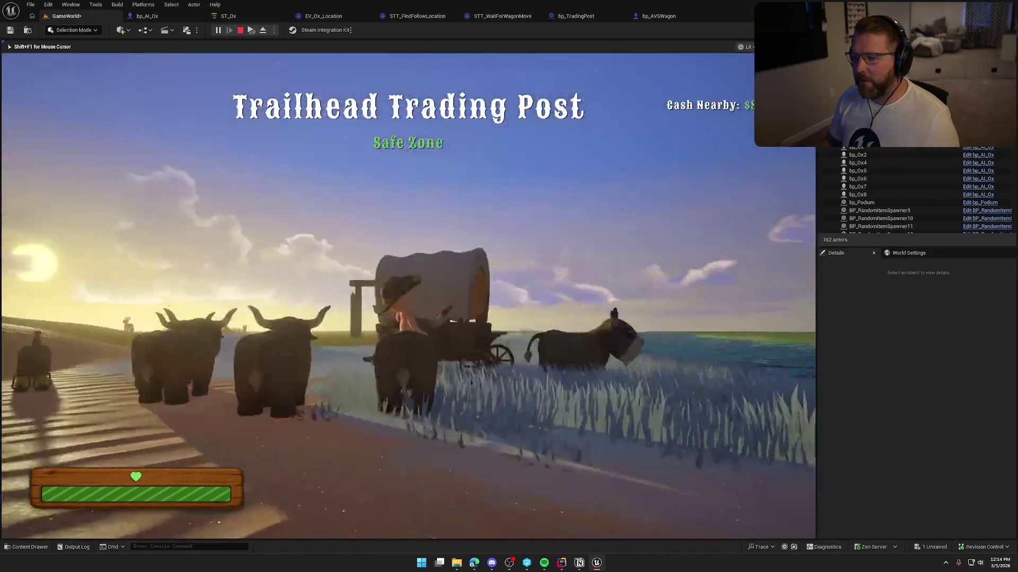
pyautogui.press('w')
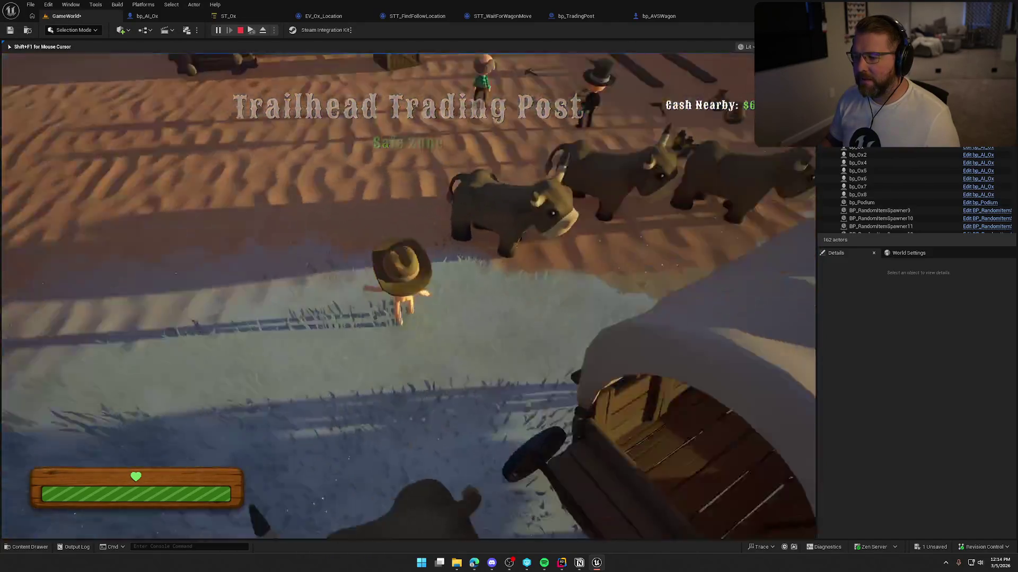
pyautogui.press('w')
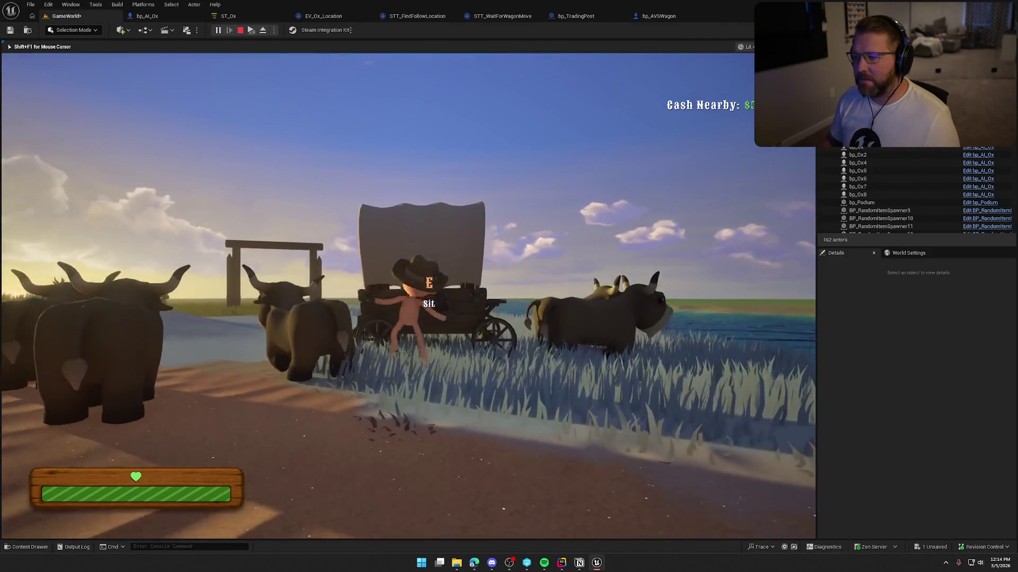
pyautogui.press('w')
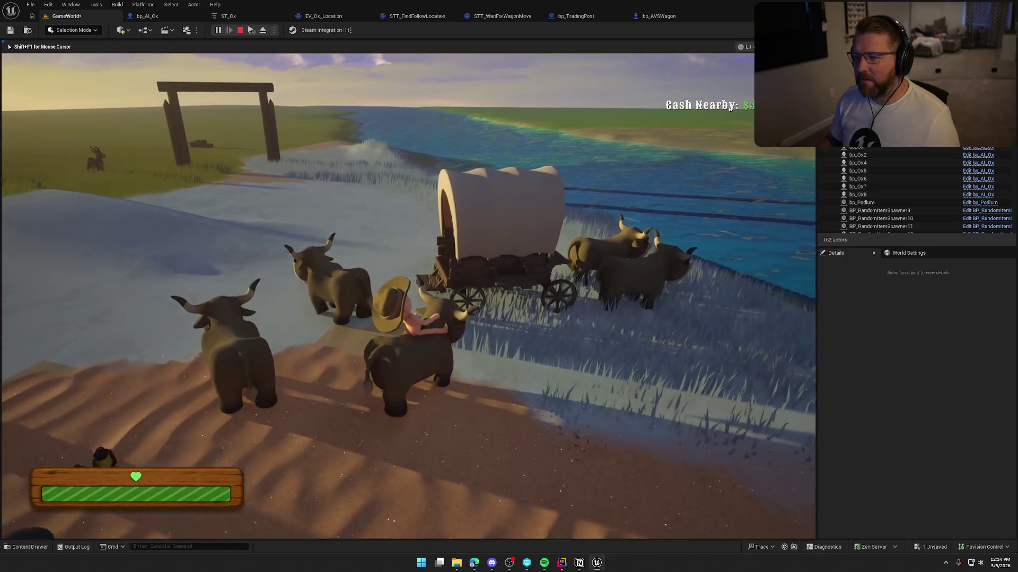
pyautogui.press('w')
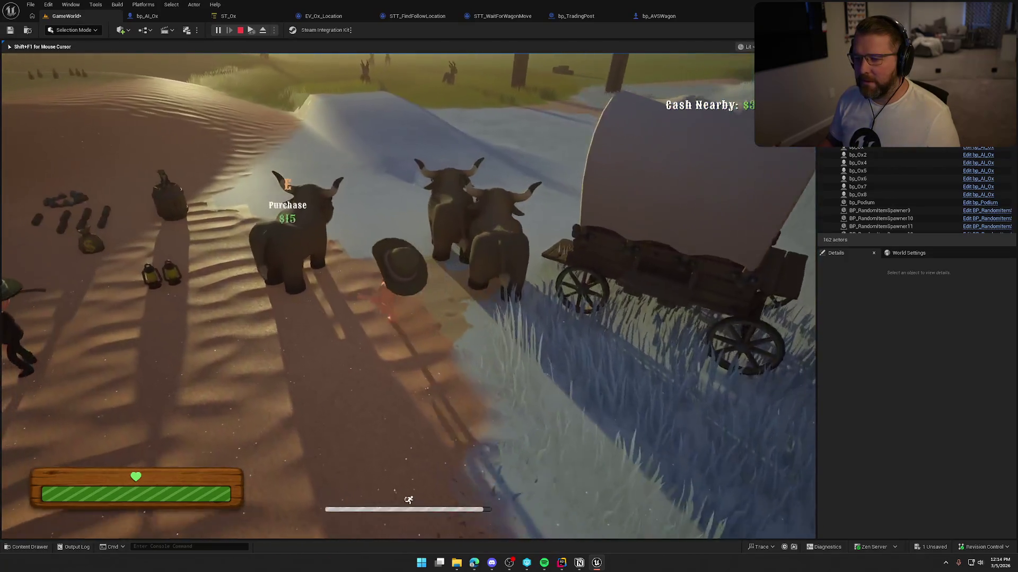
pyautogui.press('w')
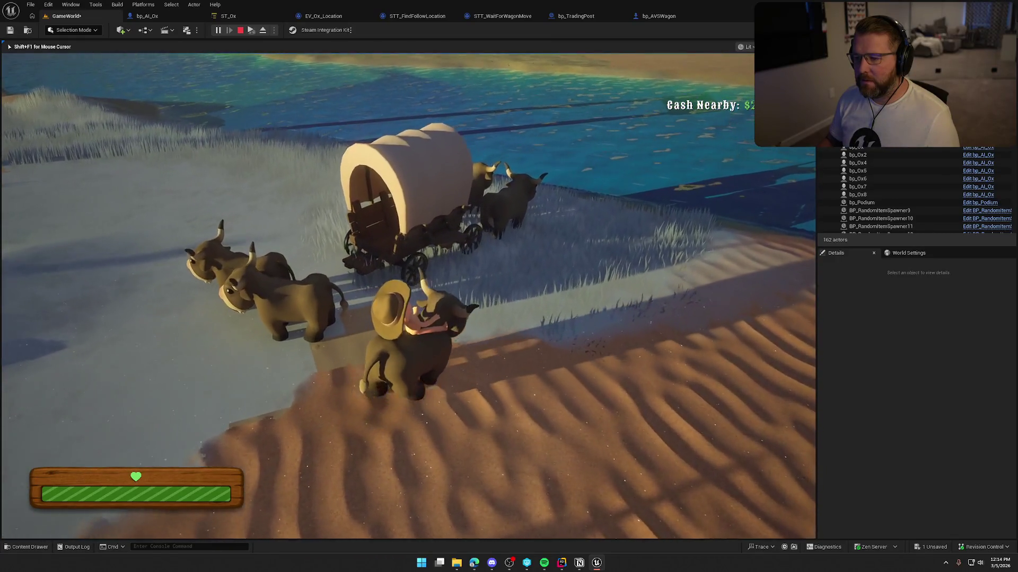
pyautogui.press('w')
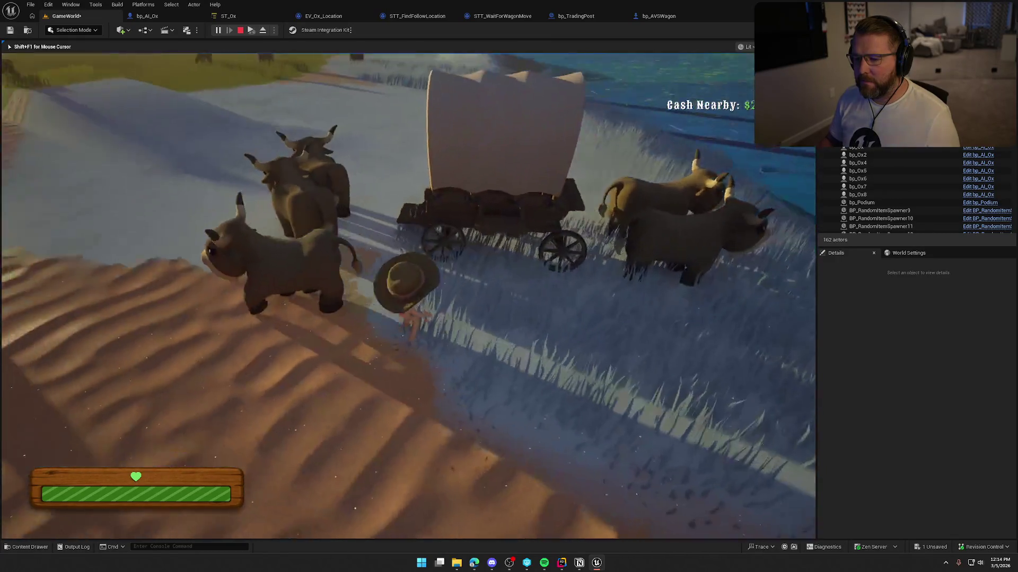
pyautogui.press('w')
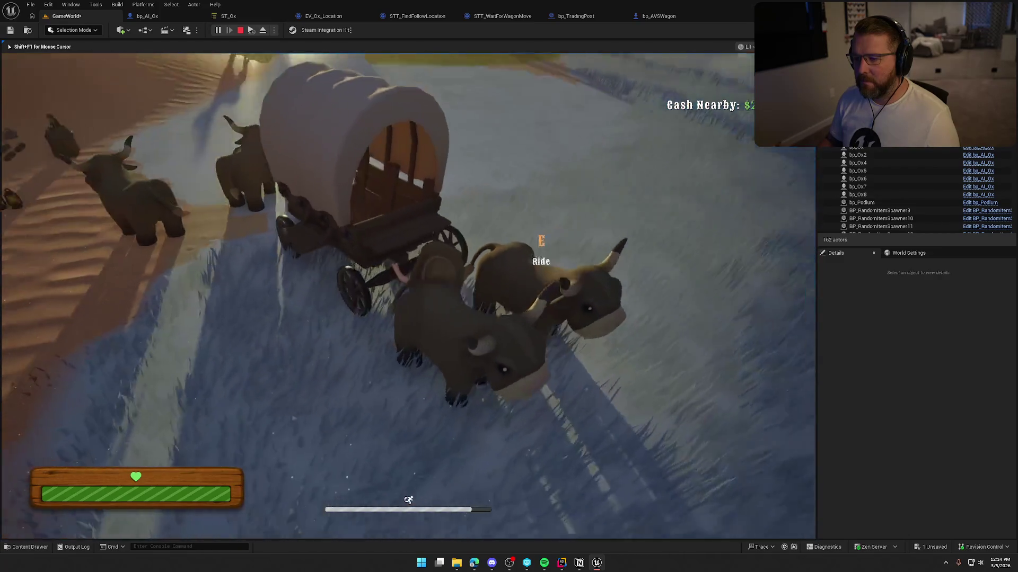
# Board the wagon, drive it and steer left to watch the oxen follow, then stop
pyautogui.press('e')
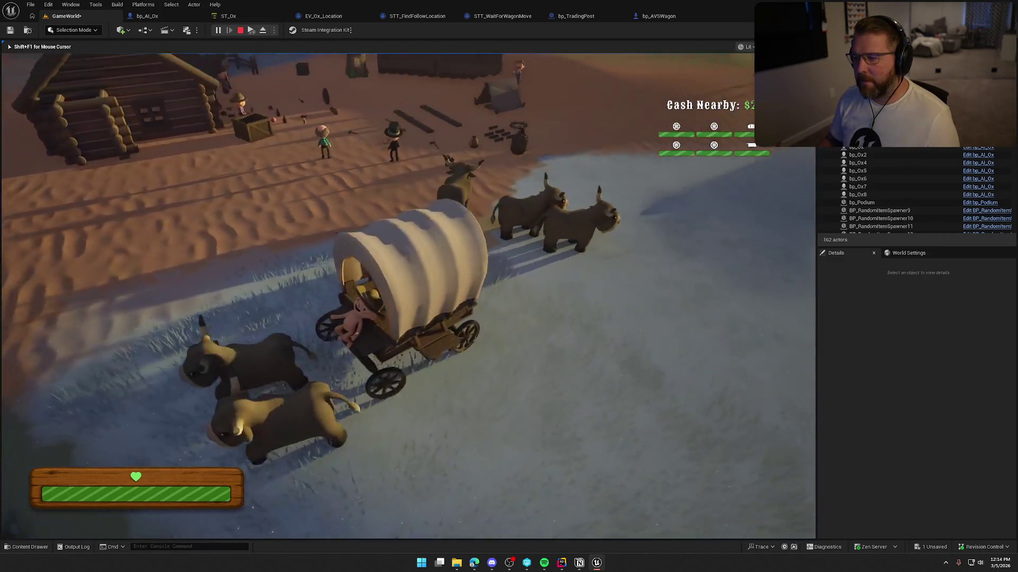
pyautogui.press('w')
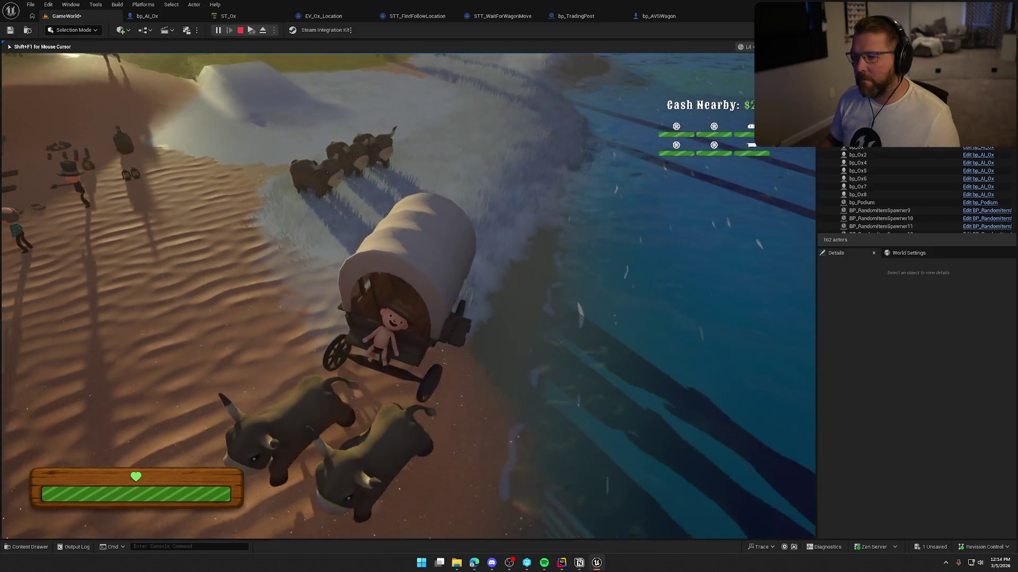
pyautogui.press('a')
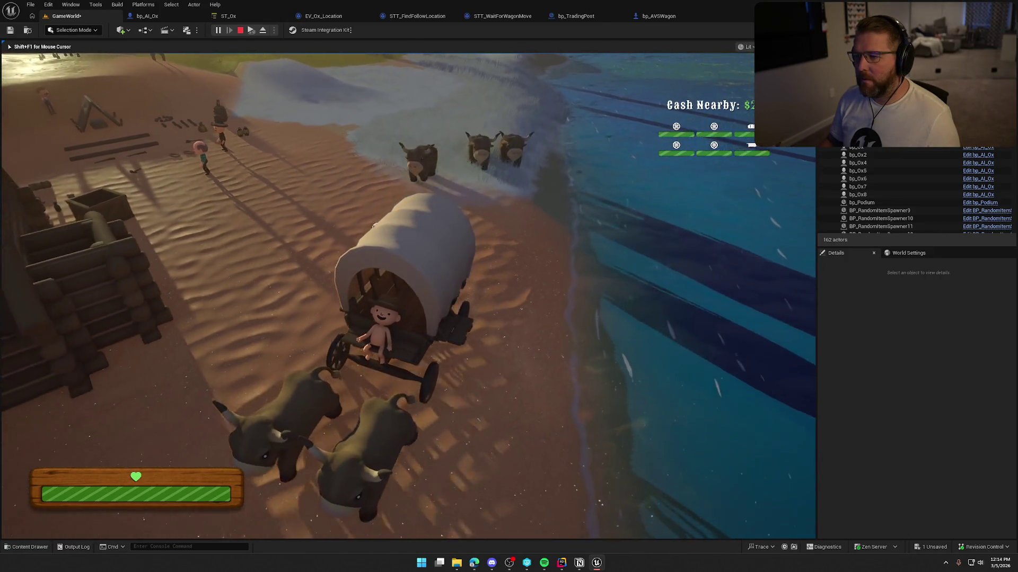
pyautogui.press('a')
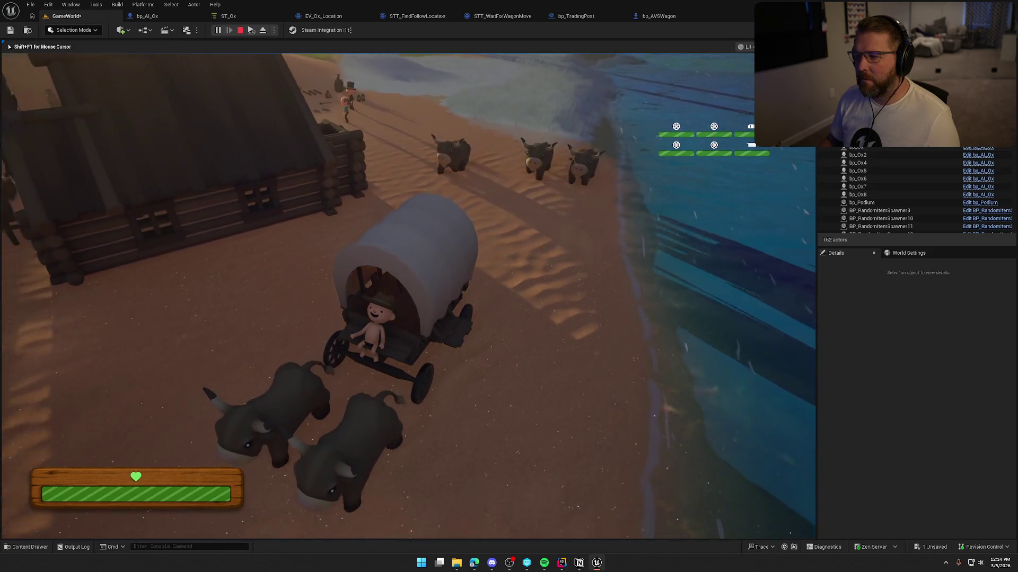
pyautogui.press('a')
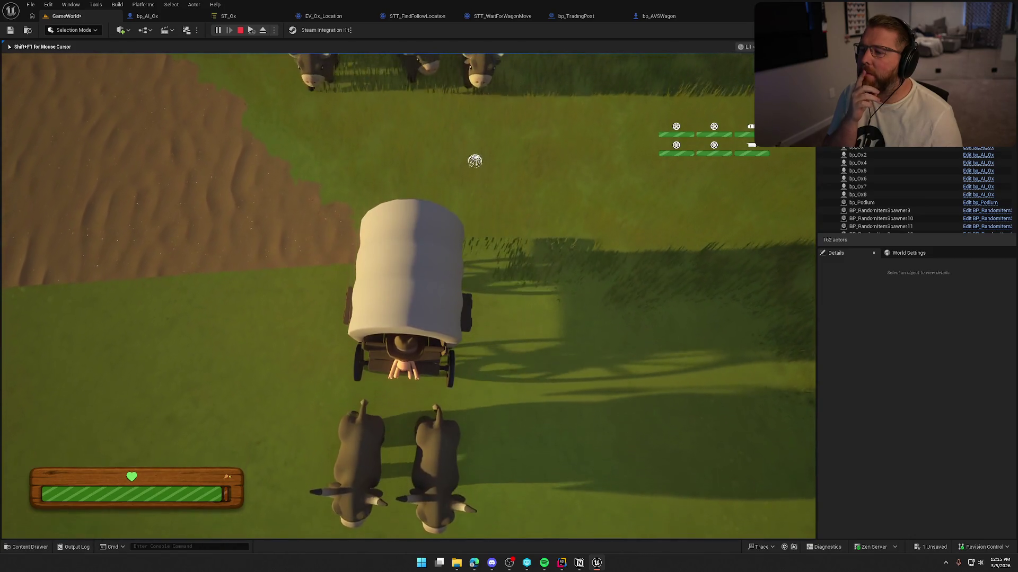
pyautogui.press('Escape')
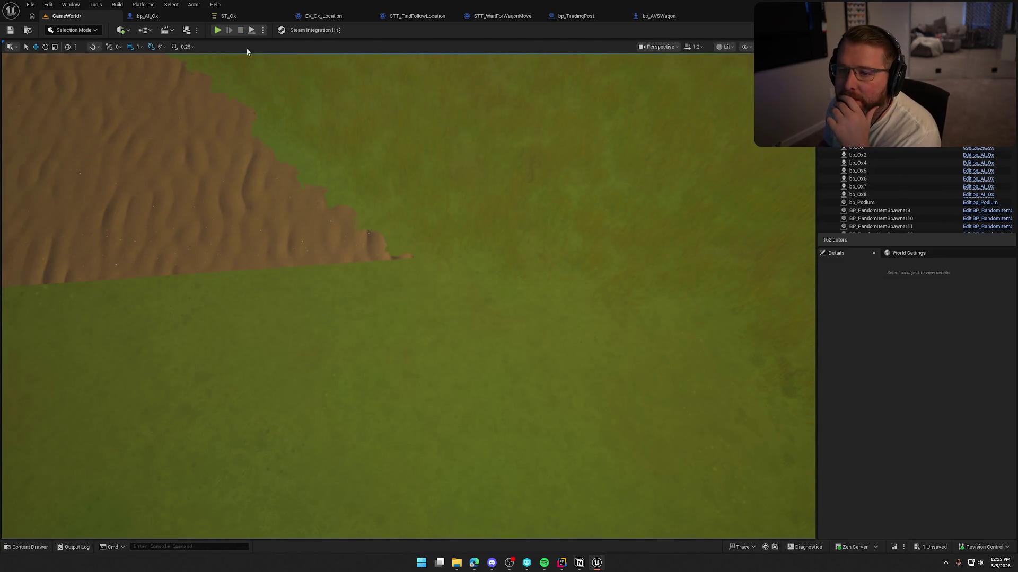
# Shift SET, Project Point to Navigation and Draw Debug Sphere right and line up Add and multiply beside them
pyautogui.click(407, 19)
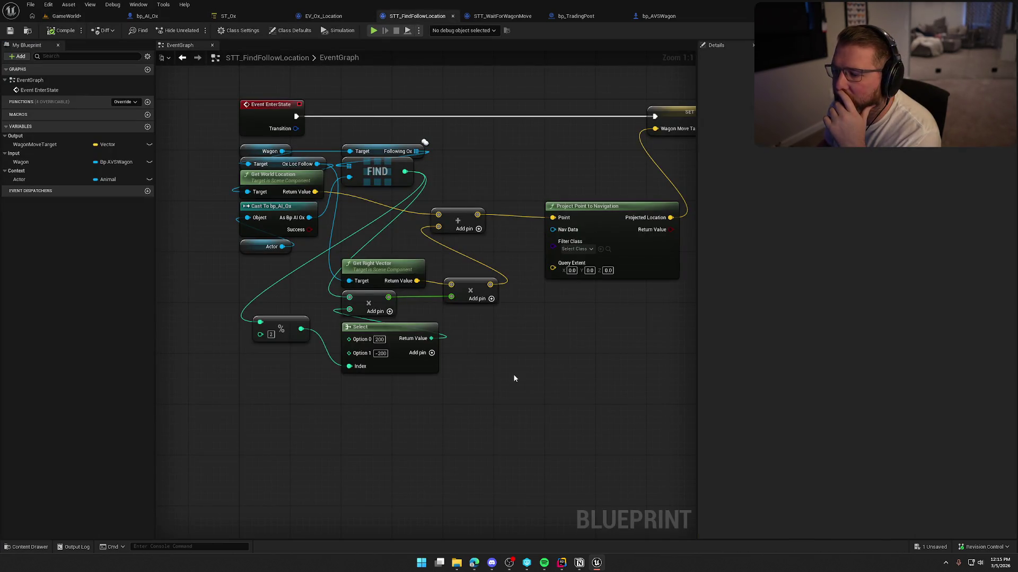
pyautogui.scroll(-2, 513, 373)
pyautogui.moveTo(495, 364); pyautogui.dragTo(346, 297)
pyautogui.moveTo(378, 156); pyautogui.dragTo(604, 304)
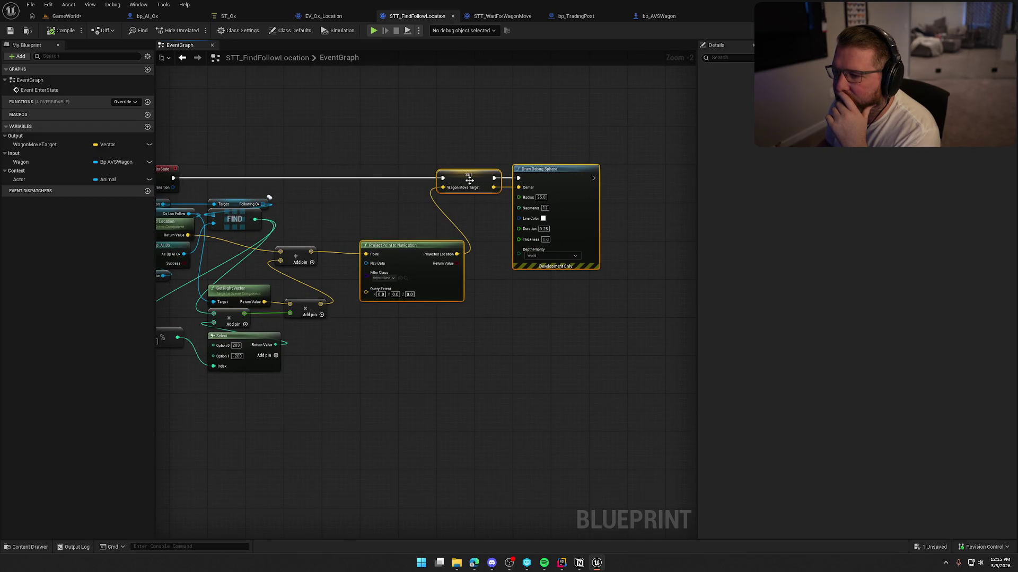
pyautogui.moveTo(472, 179); pyautogui.dragTo(625, 180)
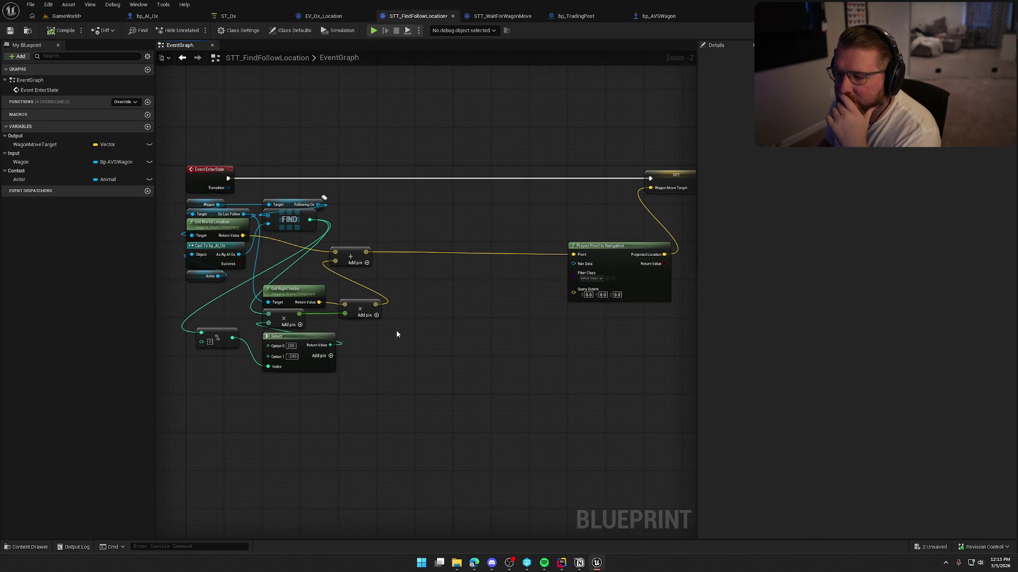
pyautogui.moveTo(348, 251); pyautogui.dragTo(510, 249)
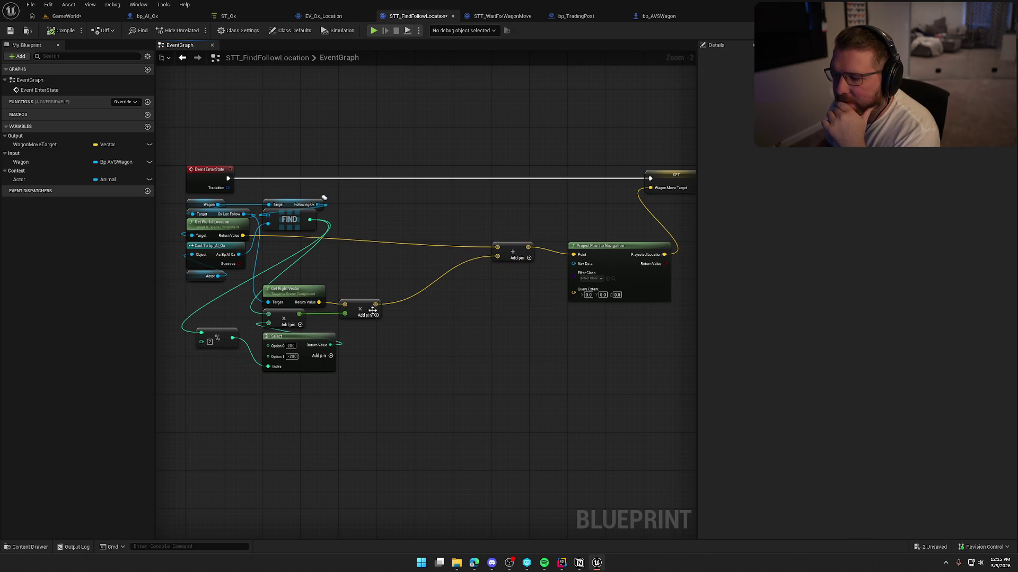
pyautogui.moveTo(366, 305); pyautogui.dragTo(478, 285)
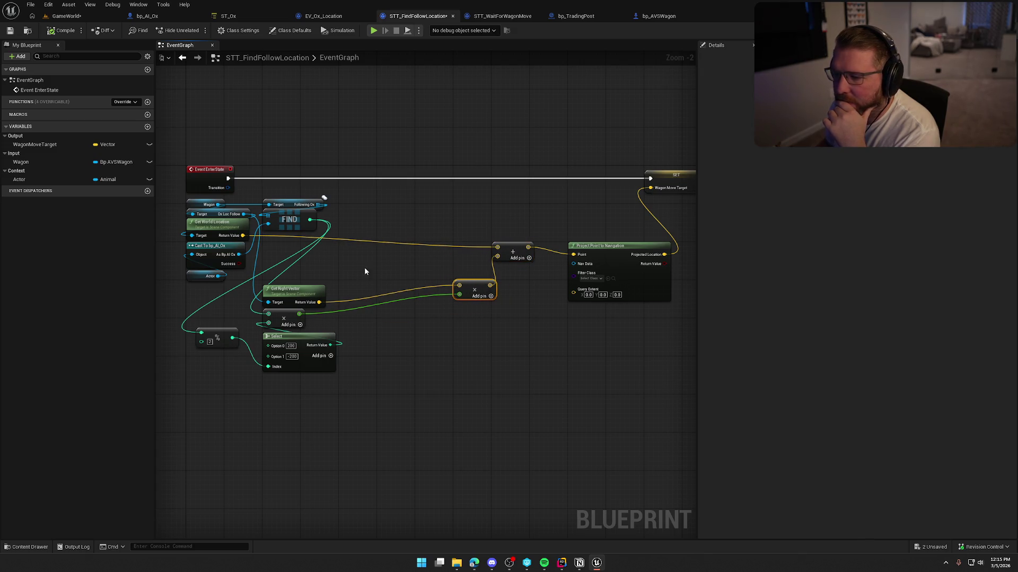
pyautogui.moveTo(513, 251); pyautogui.dragTo(514, 242)
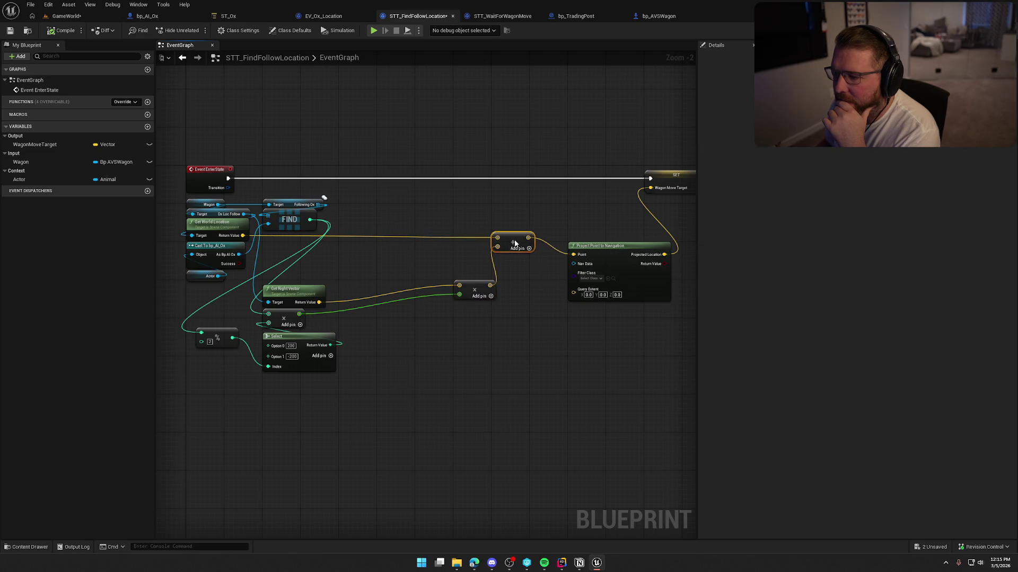
pyautogui.moveTo(620, 256); pyautogui.dragTo(619, 243)
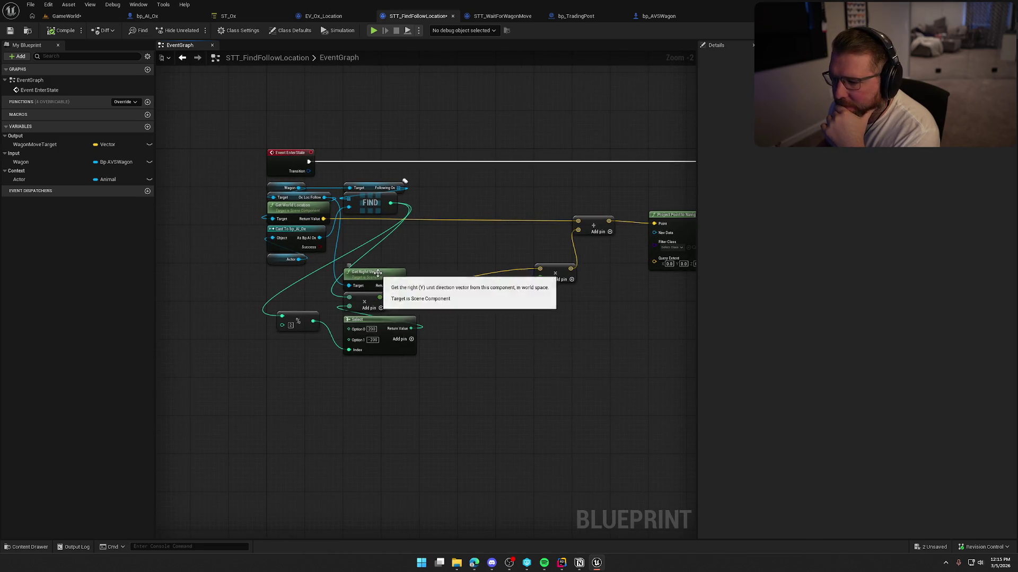
# Align Get Right Vector, multiply, Select and % nodes neatly below the Add node
pyautogui.moveTo(376, 276)
pyautogui.mouseDown()
pyautogui.moveTo(385, 257)
pyautogui.moveTo(451, 256)
pyautogui.mouseUp()
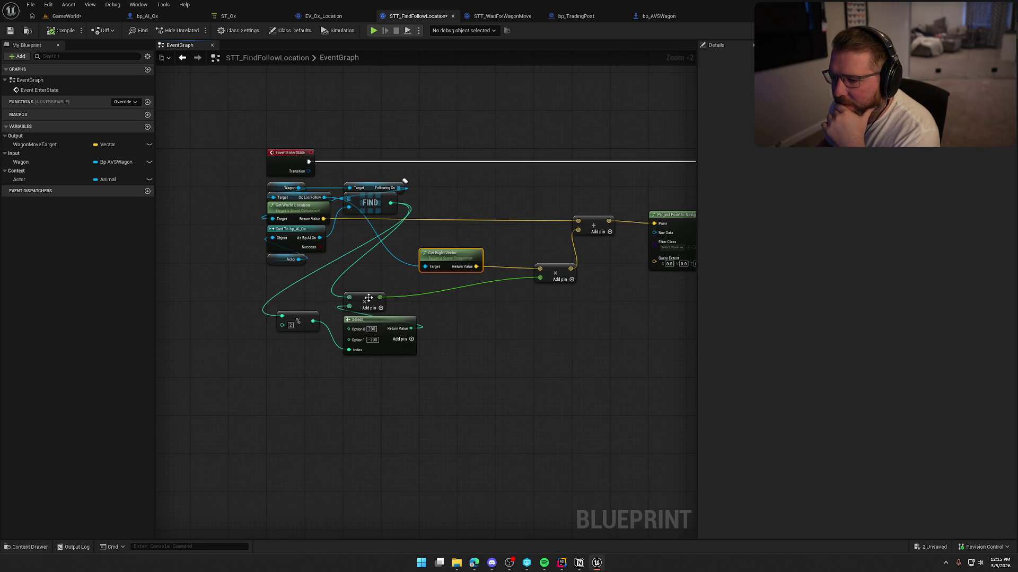
pyautogui.moveTo(370, 301); pyautogui.dragTo(482, 282)
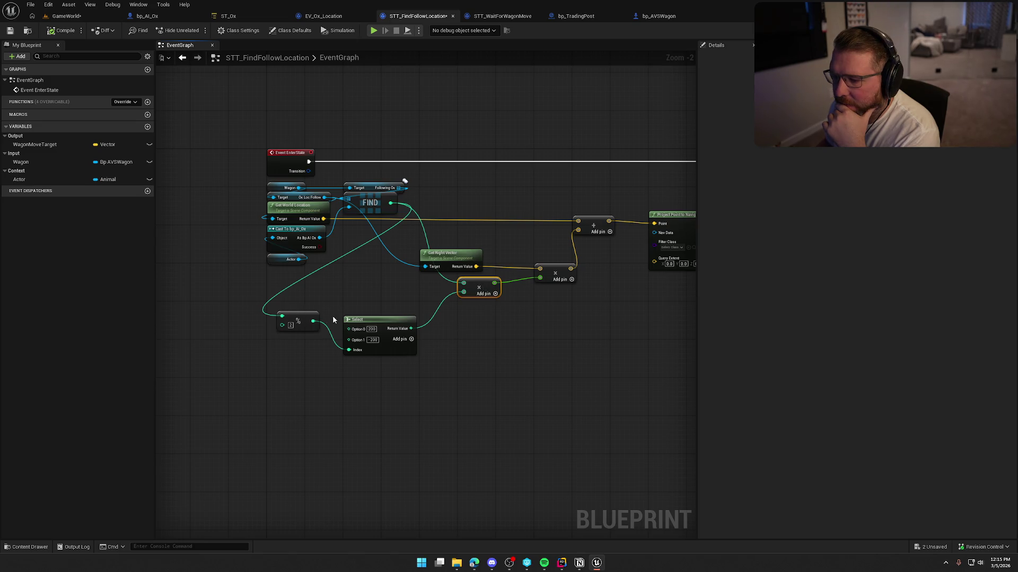
pyautogui.moveTo(375, 321)
pyautogui.mouseDown()
pyautogui.moveTo(374, 276)
pyautogui.moveTo(375, 296)
pyautogui.mouseUp()
pyautogui.click(416, 361)
pyautogui.scroll(2, 401, 305)
pyautogui.moveTo(411, 384); pyautogui.dragTo(278, 297)
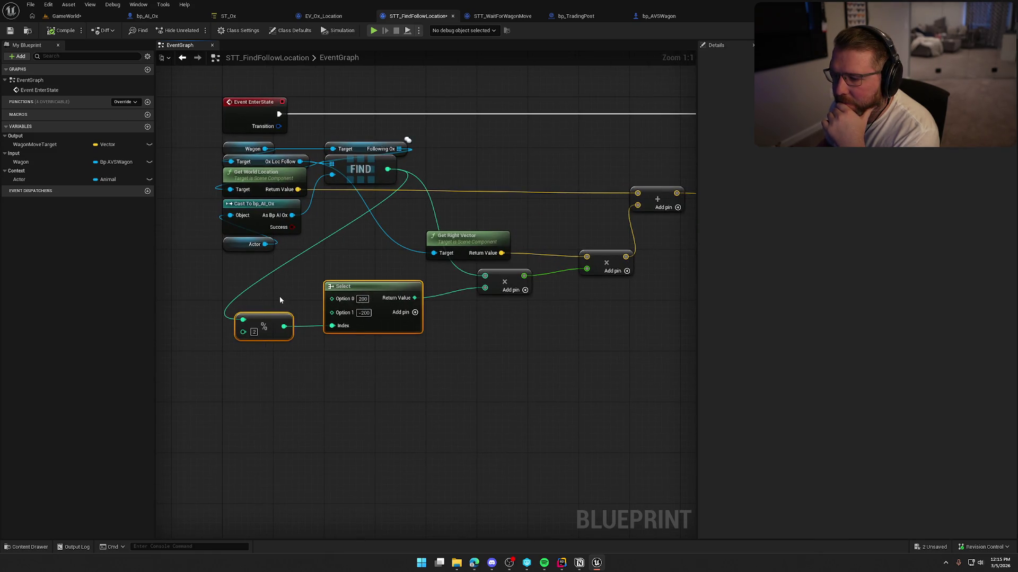
pyautogui.click(470, 337)
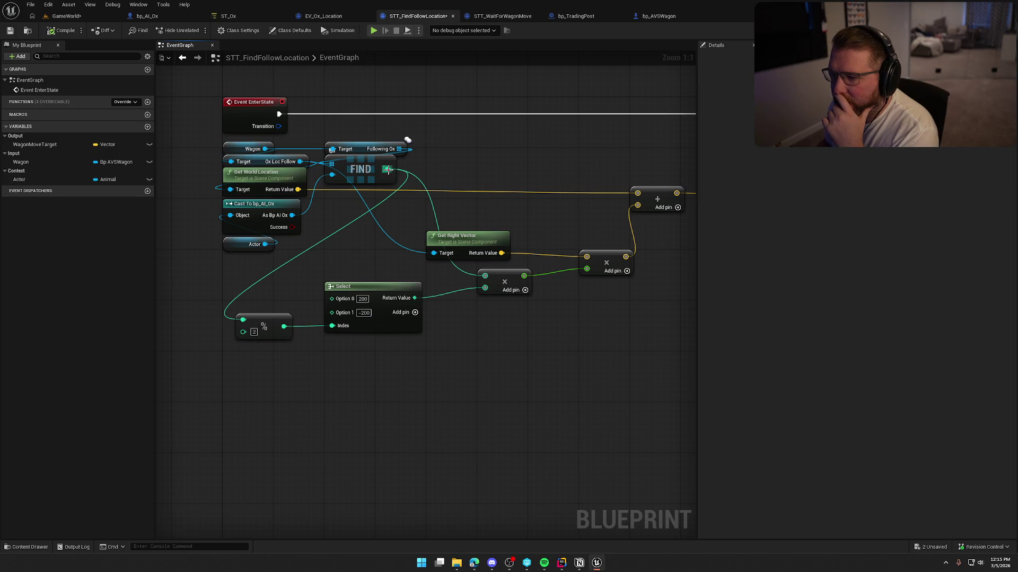
pyautogui.moveTo(387, 169); pyautogui.dragTo(505, 328)
pyautogui.click(468, 346)
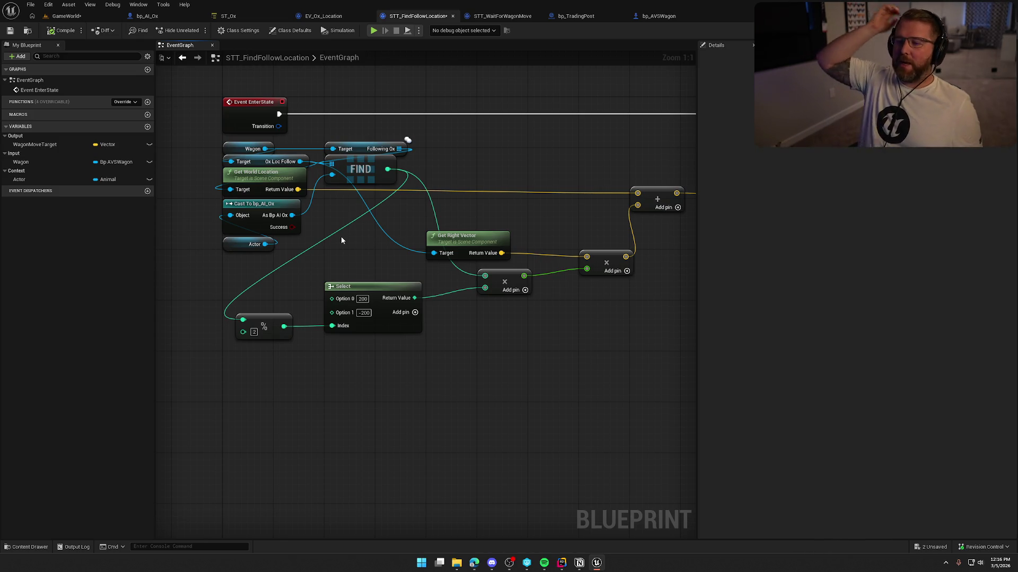
# Launch Paint, shrink and move its window, and enlarge the canvas to 1015×656 px
pyautogui.press('super')
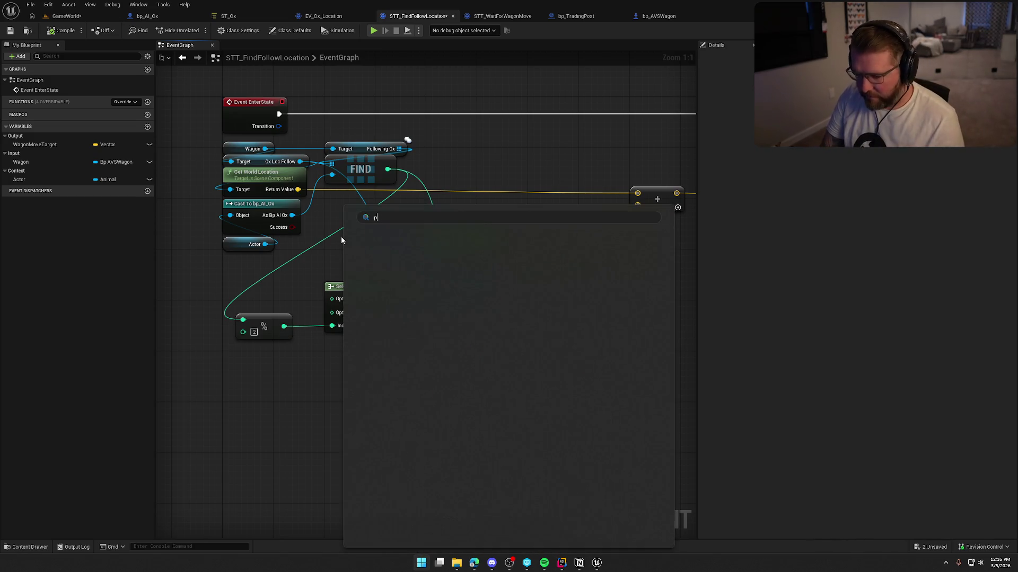
pyautogui.press('Escape')
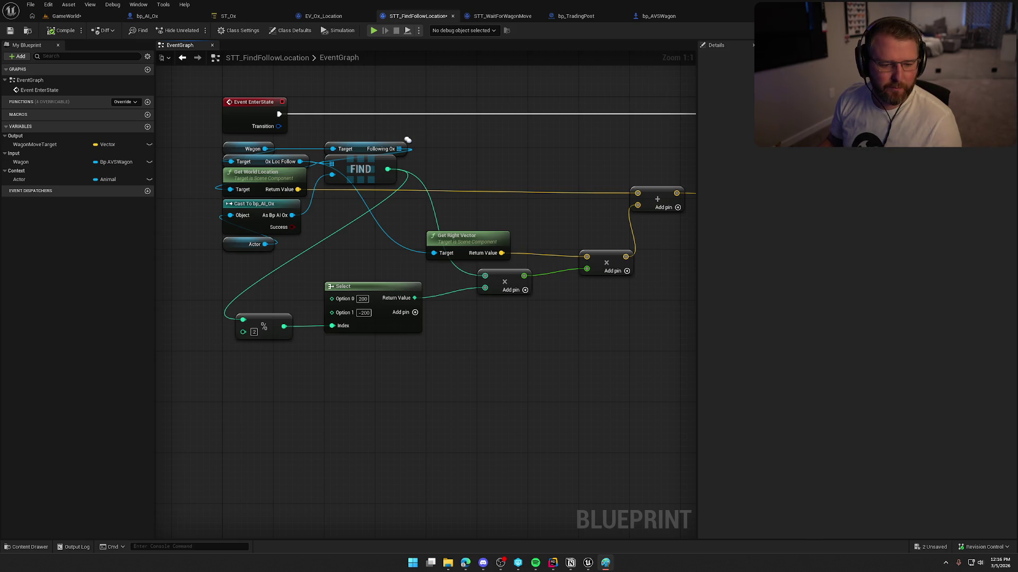
pyautogui.moveTo(517, 57); pyautogui.dragTo(598, 53)
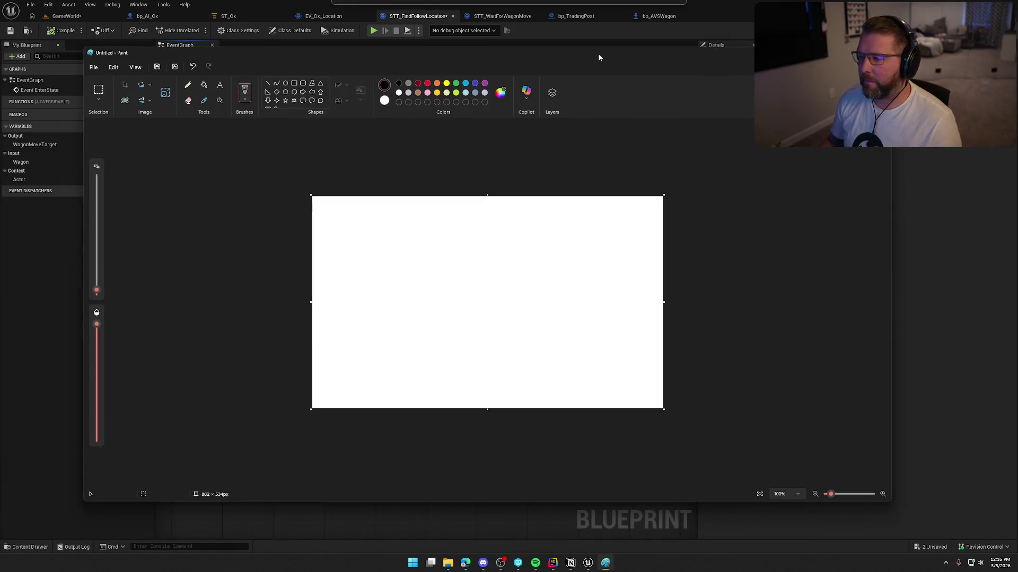
pyautogui.moveTo(888, 508); pyautogui.dragTo(618, 476)
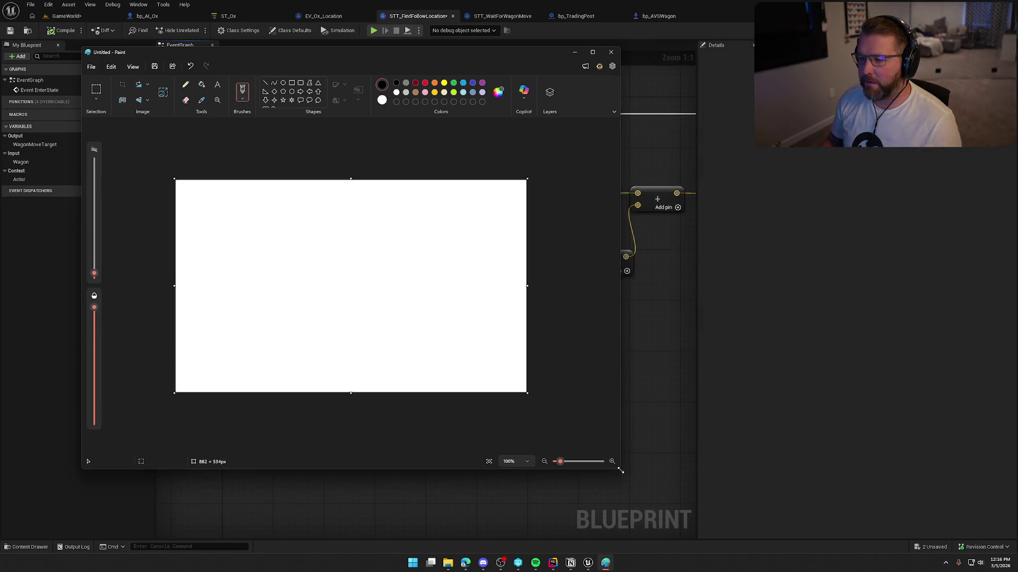
pyautogui.moveTo(525, 181); pyautogui.dragTo(578, 132)
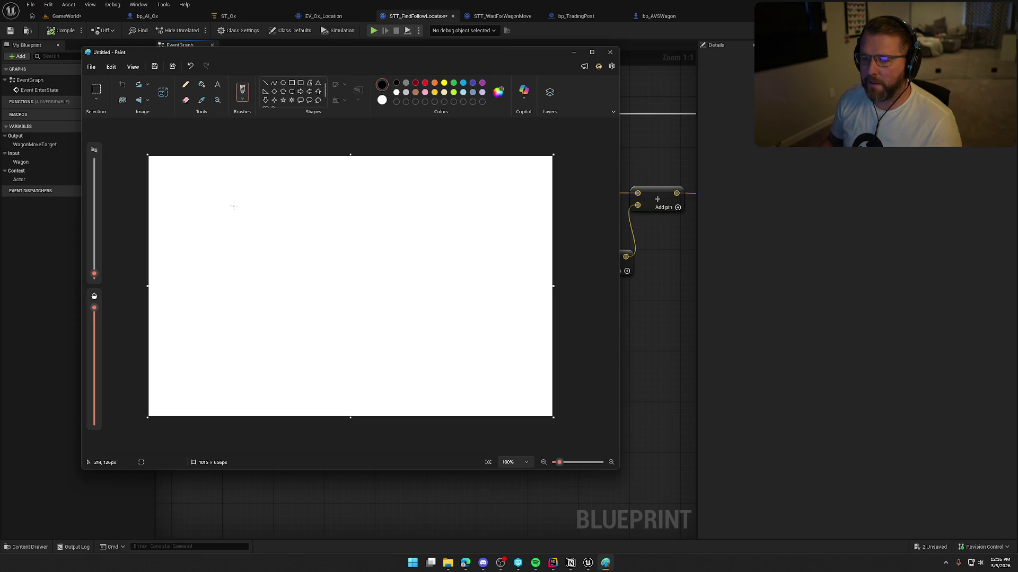
# Sketch a tall rectangle with three small circles above it and two downward arrows
pyautogui.moveTo(95, 274); pyautogui.dragTo(94, 268)
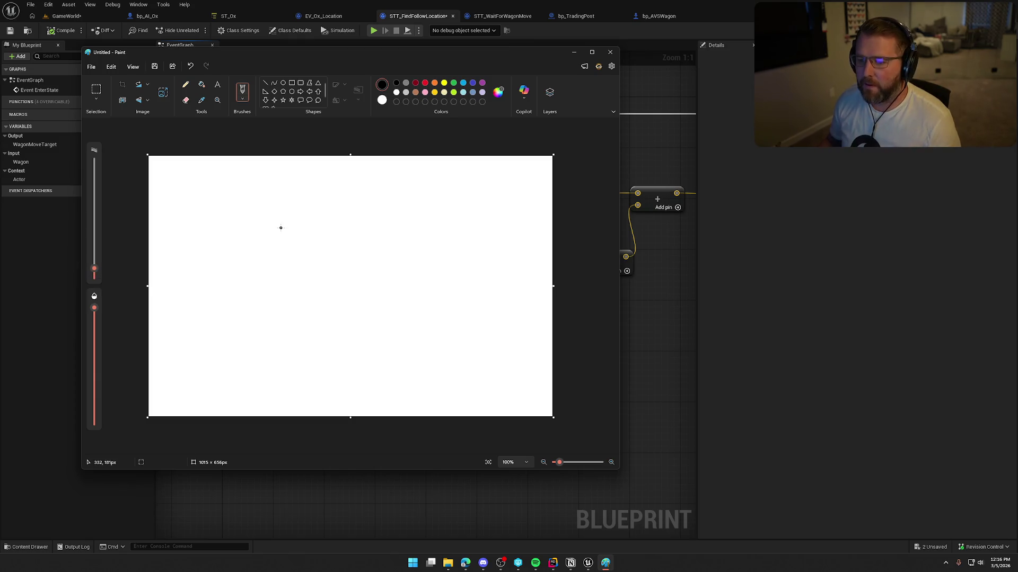
pyautogui.moveTo(285, 267)
pyautogui.mouseDown()
pyautogui.moveTo(325, 268)
pyautogui.moveTo(348, 342)
pyautogui.moveTo(276, 380)
pyautogui.moveTo(286, 267)
pyautogui.mouseUp()
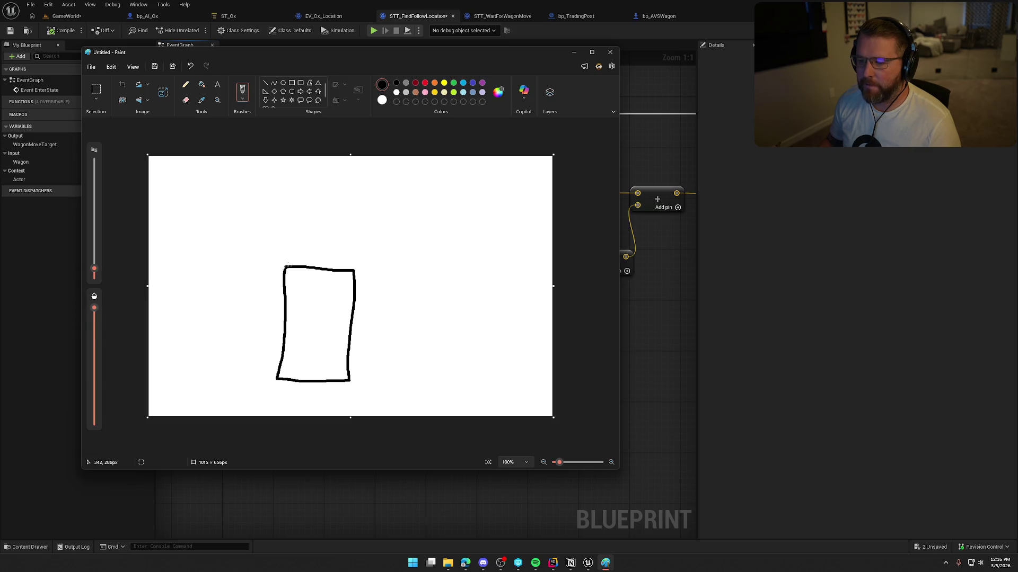
pyautogui.moveTo(322, 210); pyautogui.dragTo(322, 209)
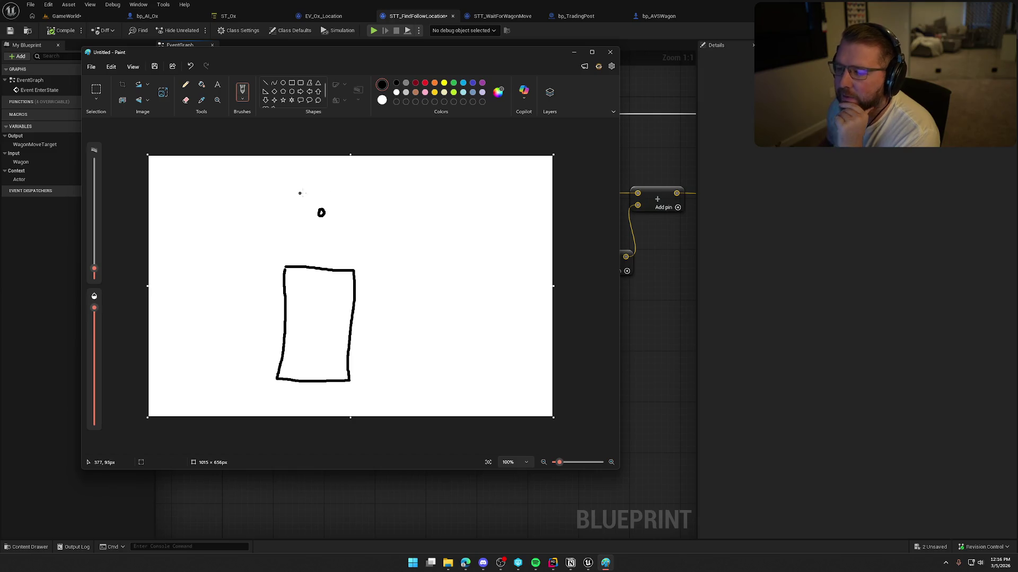
pyautogui.moveTo(323, 173); pyautogui.dragTo(325, 200)
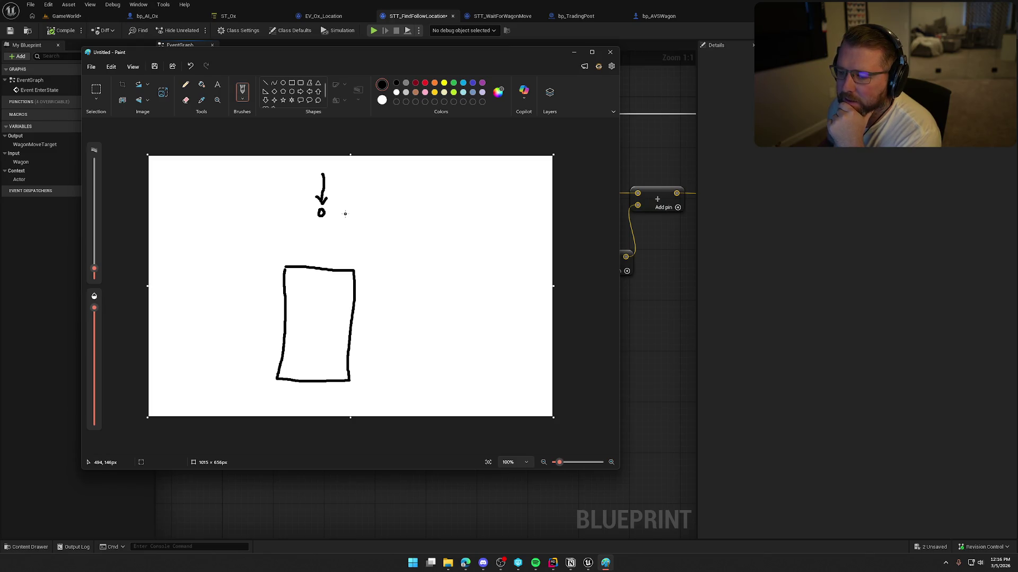
pyautogui.moveTo(350, 212); pyautogui.dragTo(352, 215)
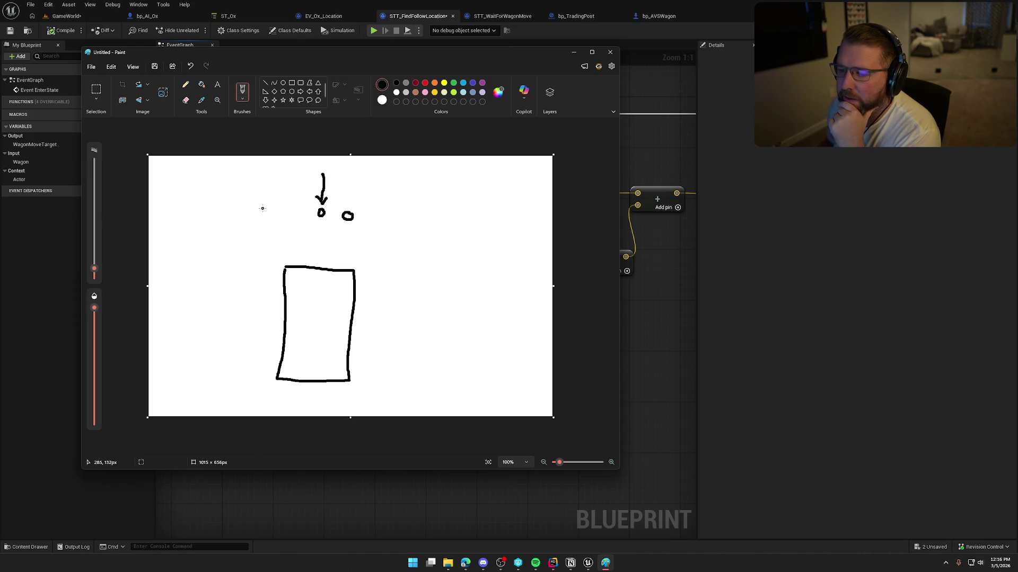
pyautogui.moveTo(266, 207); pyautogui.dragTo(261, 207)
pyautogui.moveTo(263, 173)
pyautogui.mouseDown()
pyautogui.moveTo(260, 203)
pyautogui.moveTo(266, 193)
pyautogui.mouseUp()
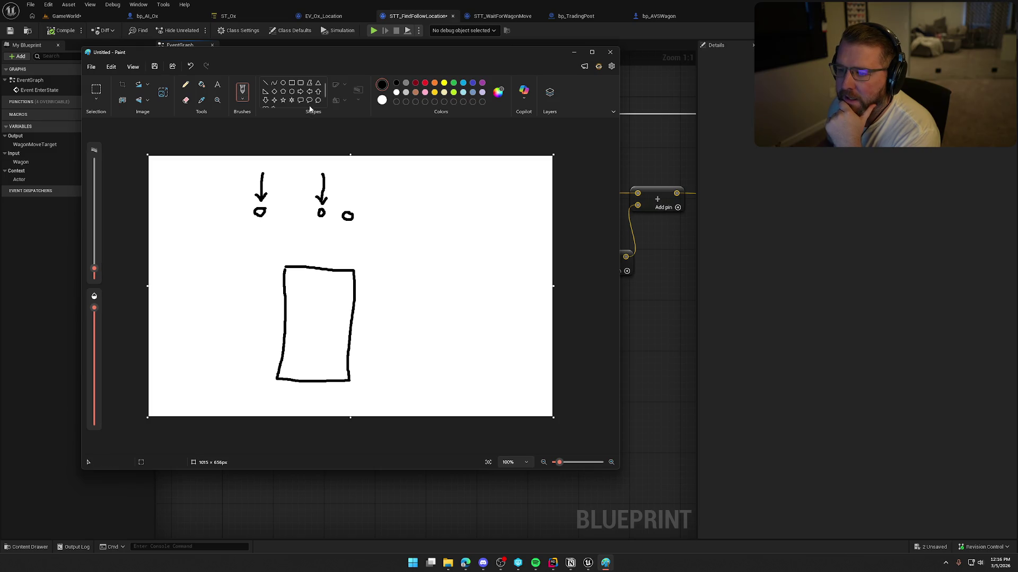
# Select the left arrow and its circle, then close Paint without saving
pyautogui.click(95, 90)
pyautogui.moveTo(245, 168)
pyautogui.mouseDown()
pyautogui.moveTo(277, 223)
pyautogui.moveTo(269, 202)
pyautogui.moveTo(374, 199)
pyautogui.moveTo(249, 183)
pyautogui.moveTo(258, 192)
pyautogui.moveTo(245, 195)
pyautogui.moveTo(345, 202)
pyautogui.moveTo(224, 195)
pyautogui.moveTo(432, 206)
pyautogui.moveTo(267, 206)
pyautogui.moveTo(367, 206)
pyautogui.moveTo(257, 196)
pyautogui.mouseUp()
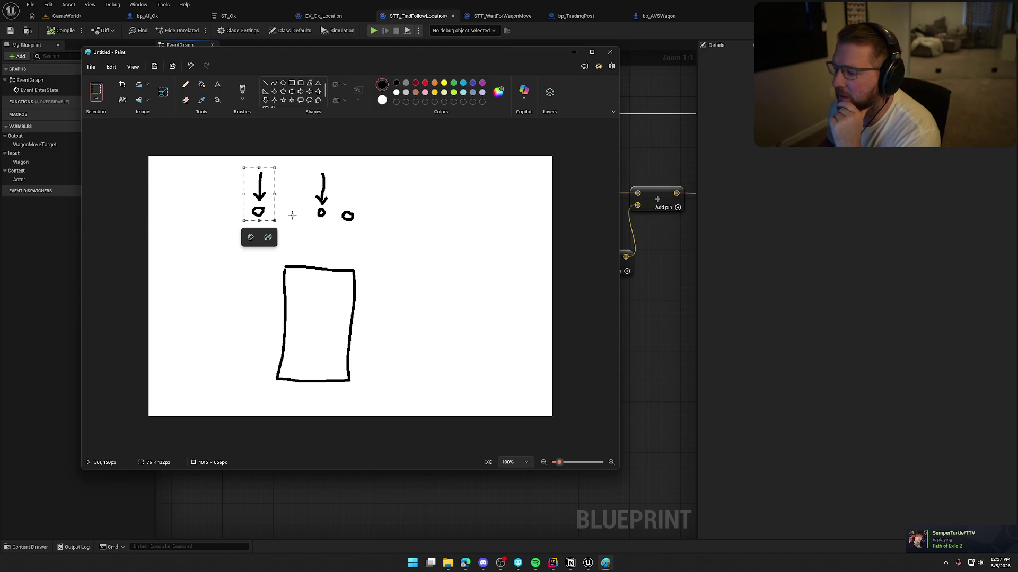
pyautogui.click(610, 52)
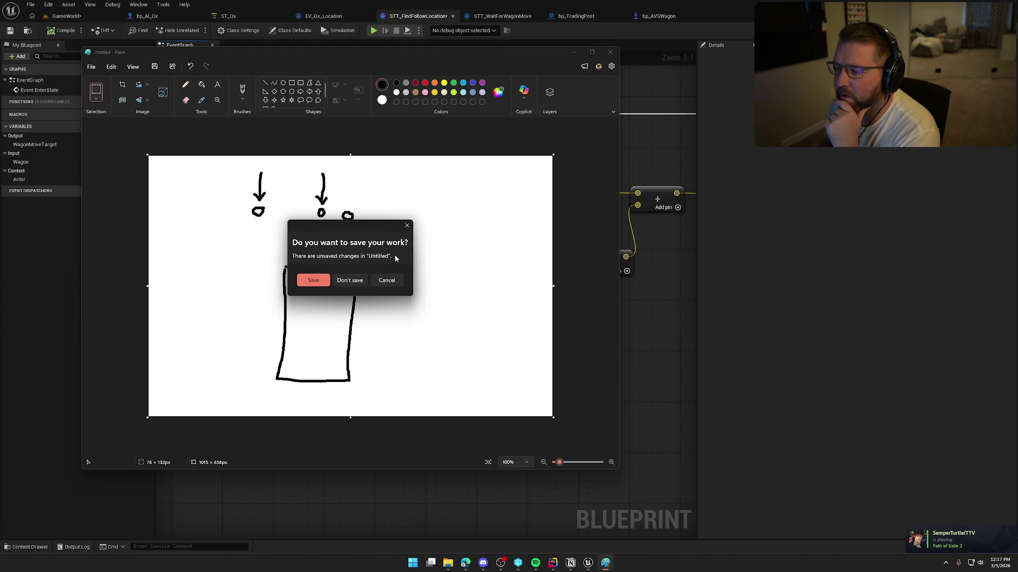
pyautogui.click(349, 283)
# Nudge the graph view and cancel a wire dragged from FIND's output
pyautogui.moveTo(458, 387)
pyautogui.mouseDown()
pyautogui.moveTo(428, 386)
pyautogui.moveTo(439, 380)
pyautogui.mouseUp()
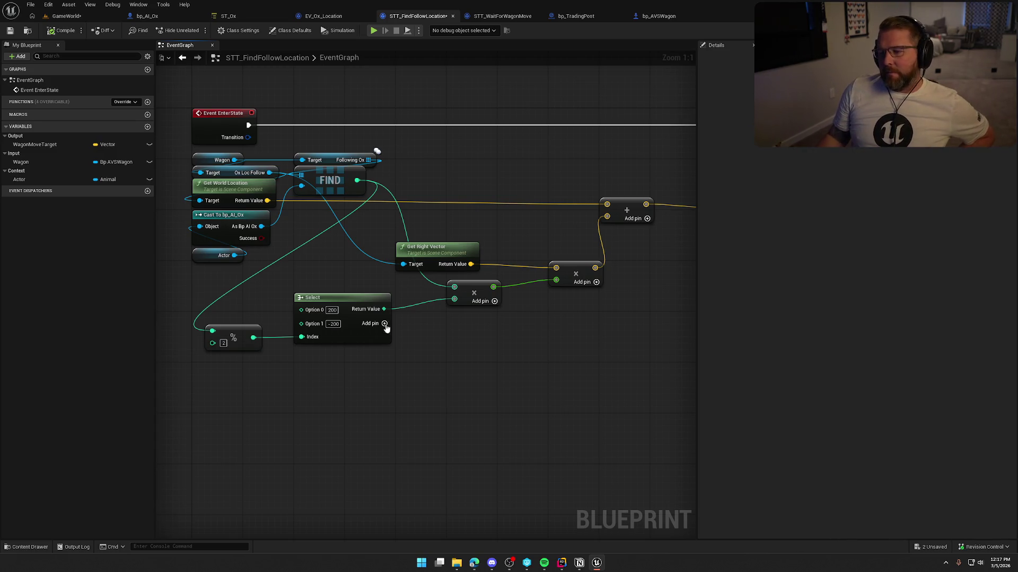
pyautogui.moveTo(357, 180)
pyautogui.mouseDown()
pyautogui.moveTo(374, 154)
pyautogui.moveTo(441, 151)
pyautogui.mouseUp()
pyautogui.press('Escape')
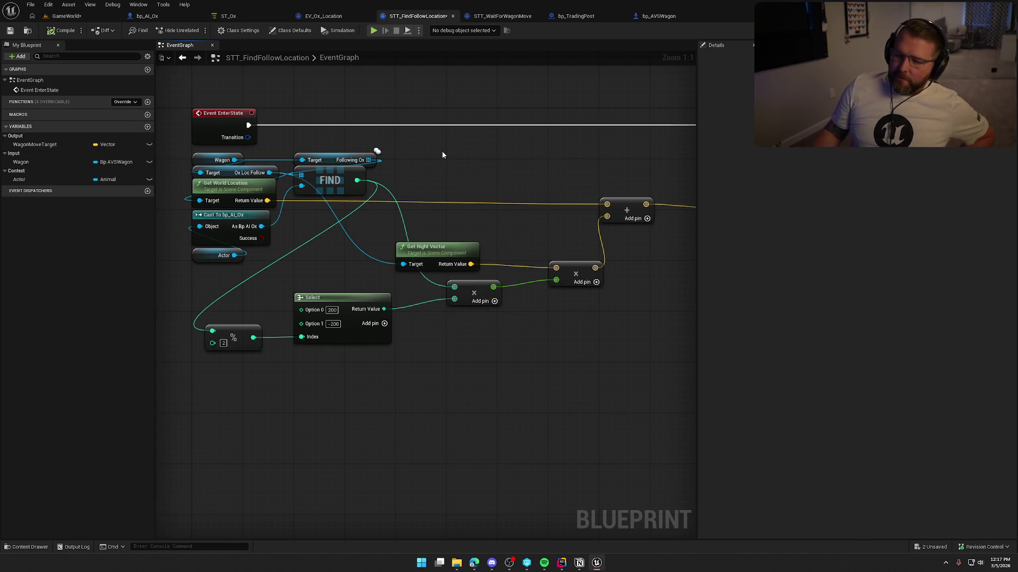
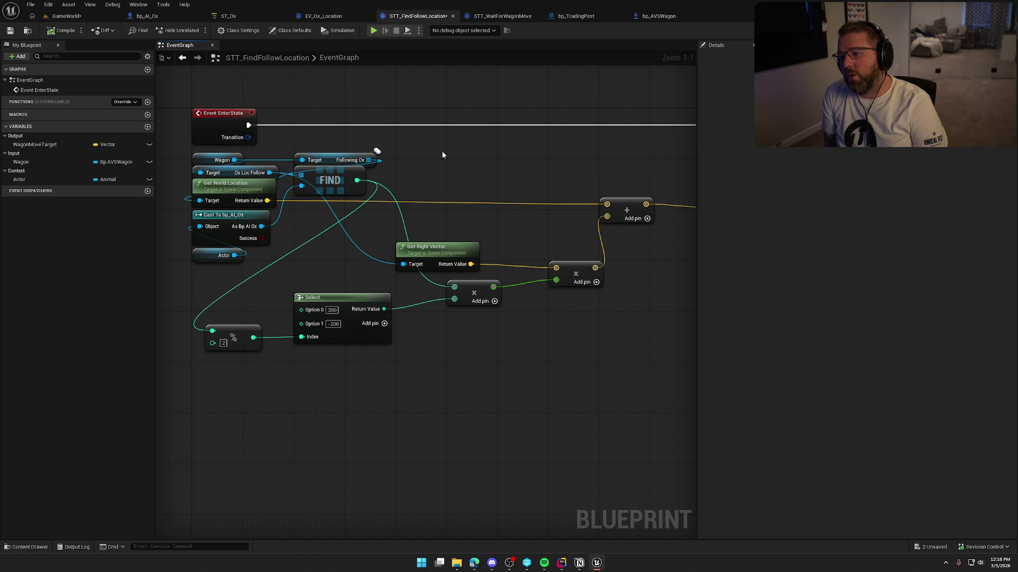
# Move Get Right Vector aside and add a Divide node fed by FIND's index output
pyautogui.moveTo(447, 261)
pyautogui.mouseDown()
pyautogui.moveTo(522, 245)
pyautogui.moveTo(495, 227)
pyautogui.mouseUp()
pyautogui.moveTo(357, 181); pyautogui.dragTo(394, 245)
pyautogui.write('/')
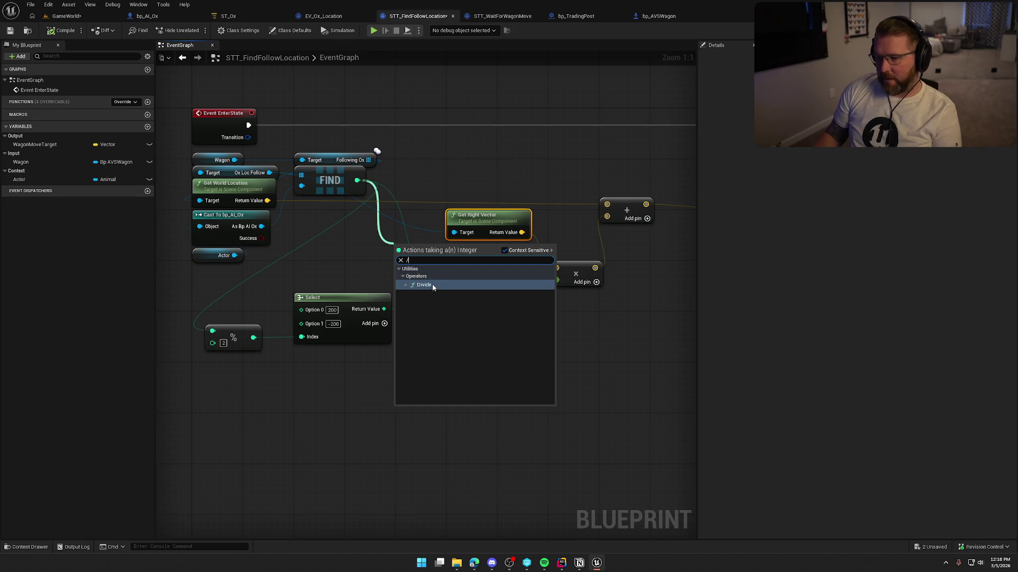
pyautogui.click(430, 285)
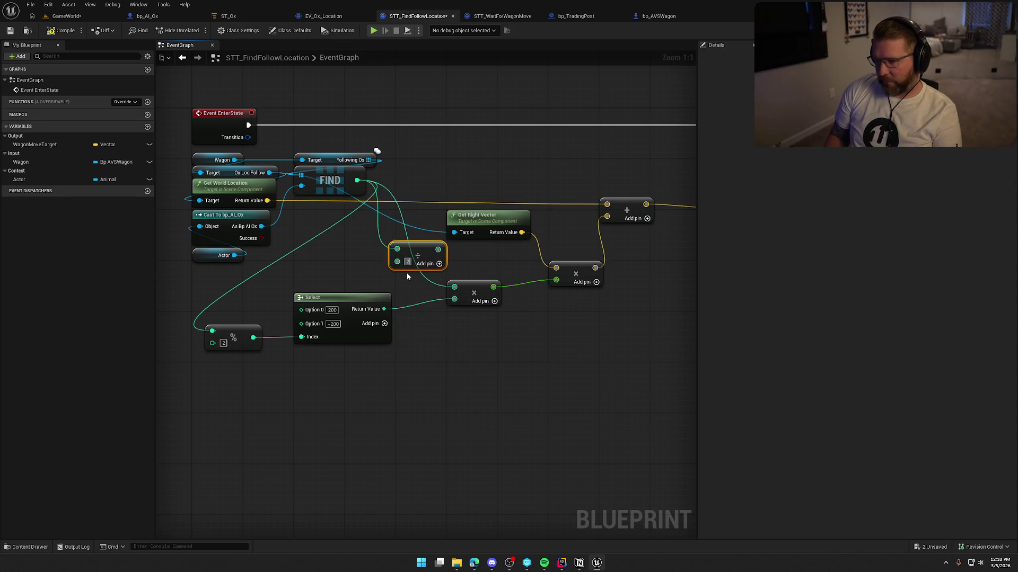
# Shift the Divide node further left to tidy the math nodes
pyautogui.moveTo(415, 254)
pyautogui.mouseDown()
pyautogui.moveTo(389, 252)
pyautogui.moveTo(425, 258)
pyautogui.mouseUp()
pyautogui.click(457, 259)
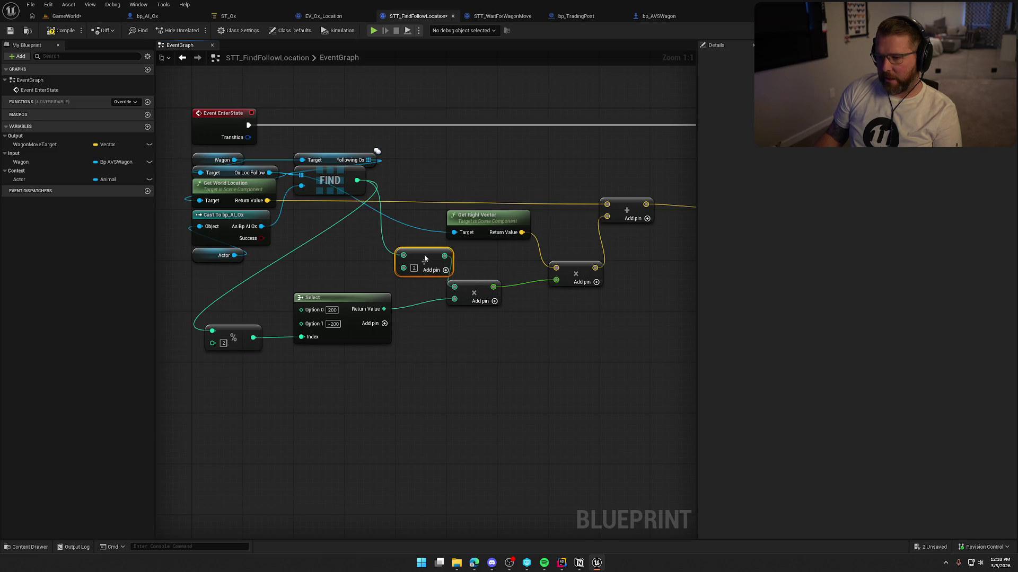
pyautogui.click(495, 267)
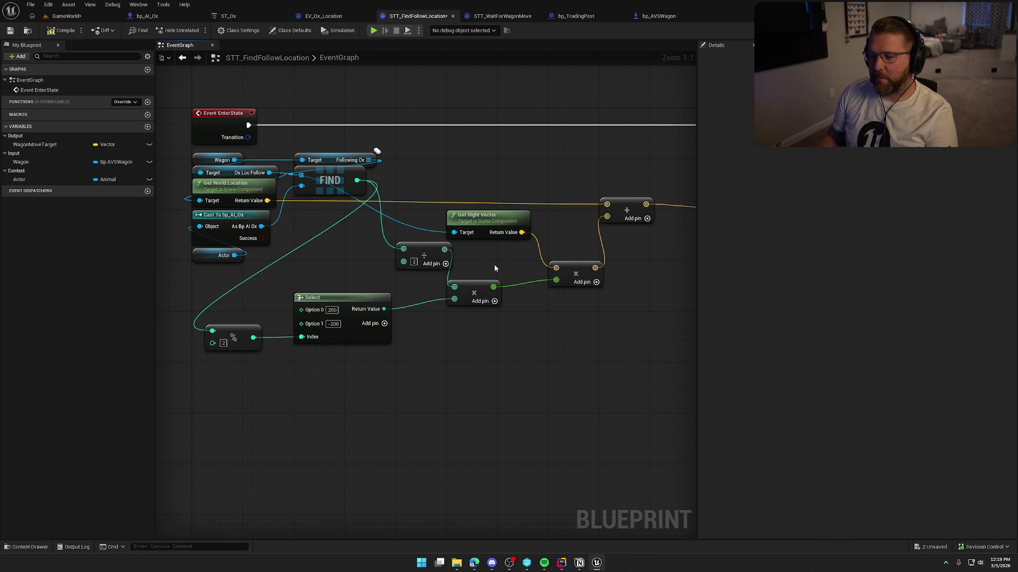
pyautogui.moveTo(428, 258); pyautogui.dragTo(376, 258)
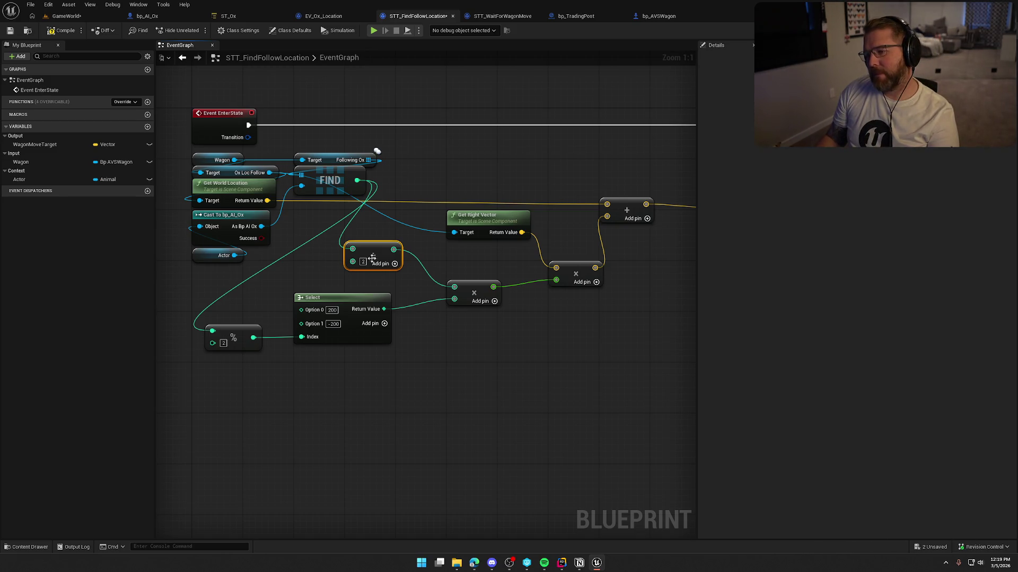
pyautogui.click(87, 20)
# Play the level and walk the character onto an ox beside the wagon's front
pyautogui.click(217, 30)
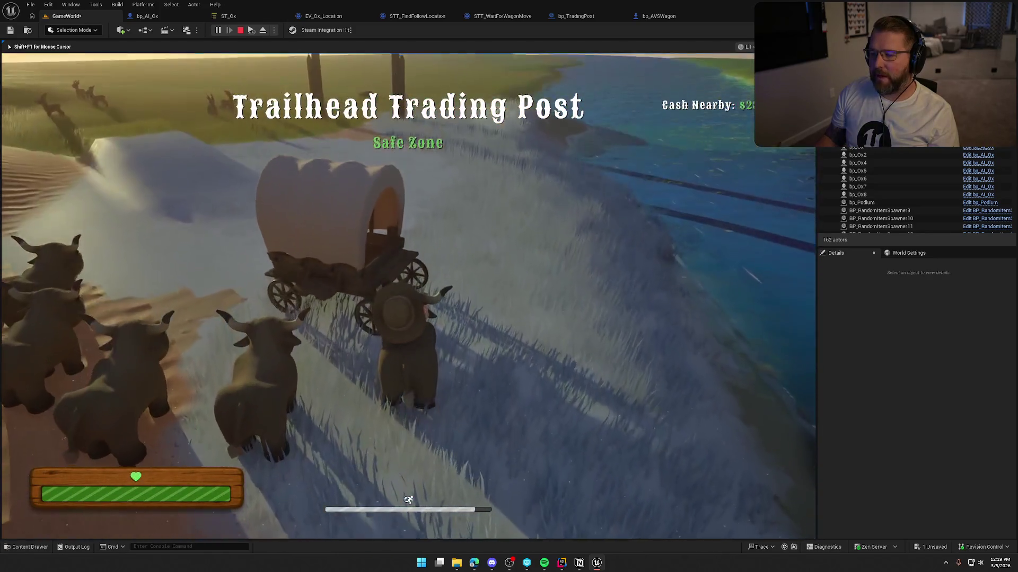
pyautogui.press('w')
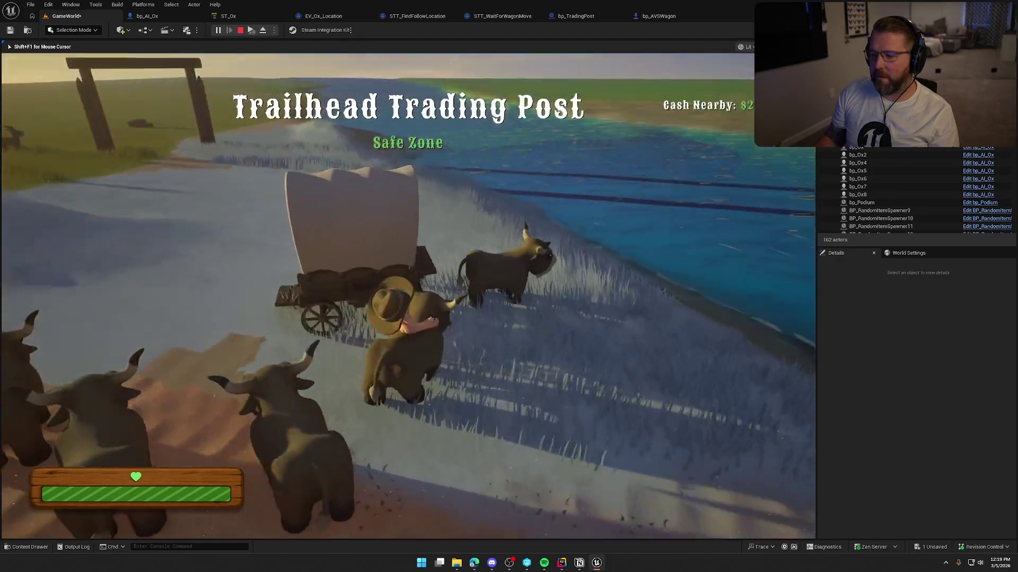
pyautogui.press('w')
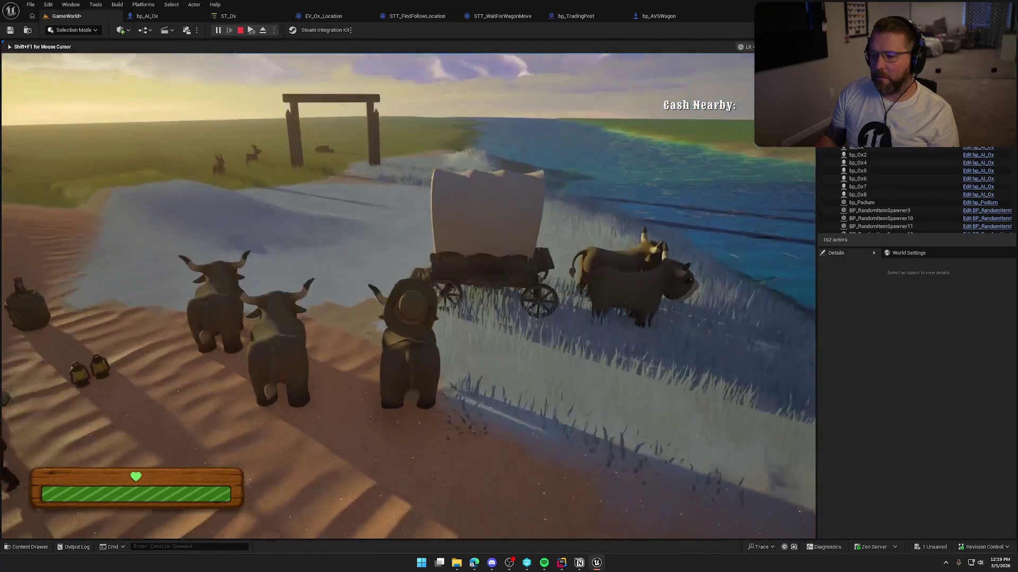
pyautogui.press('w')
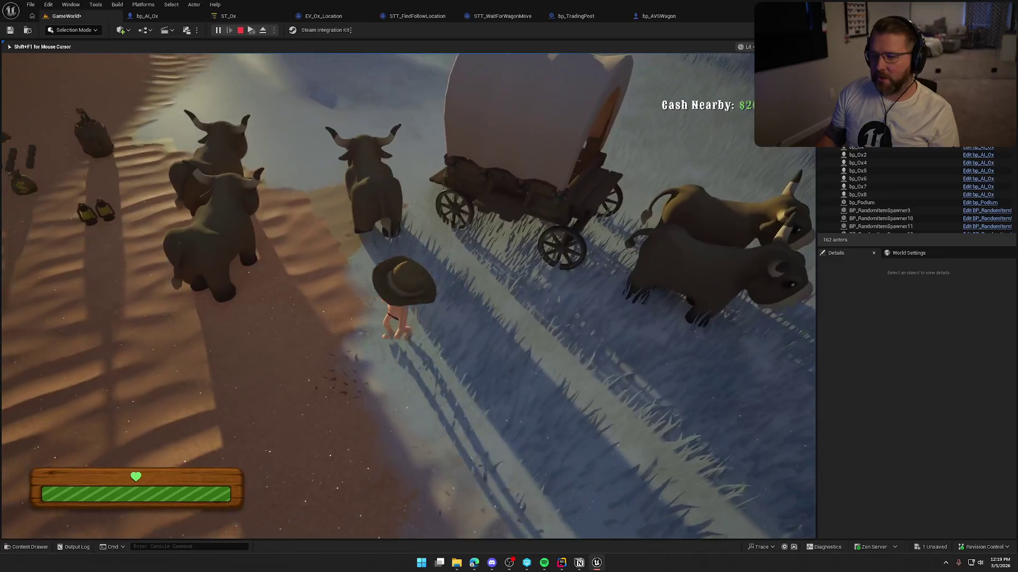
pyautogui.press('w')
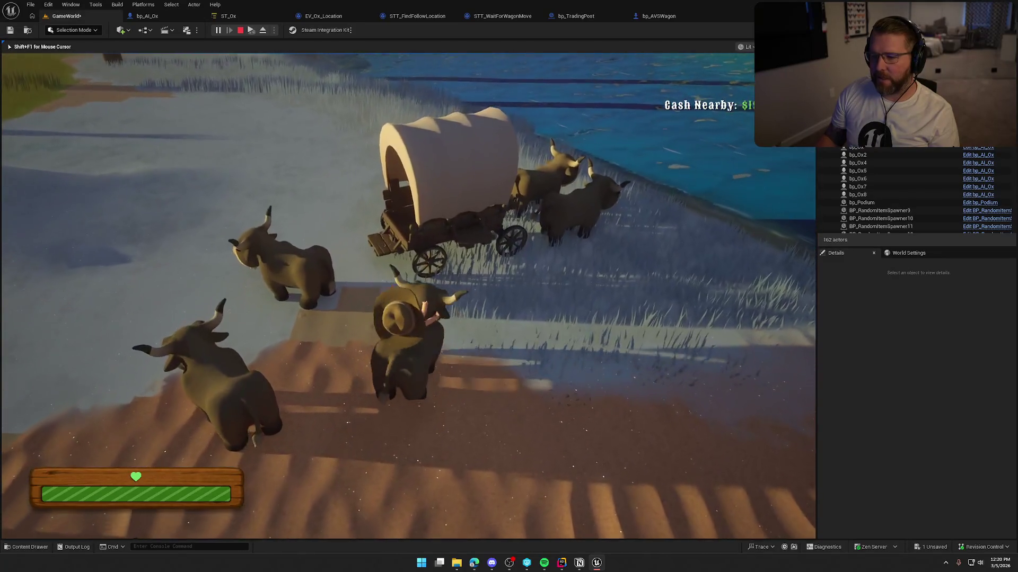
pyautogui.press('w')
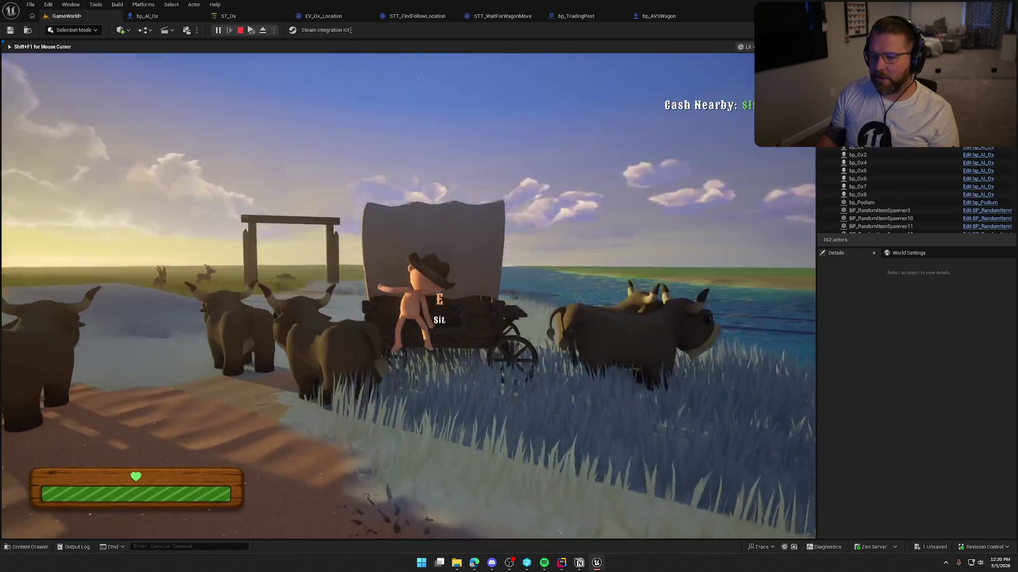
pyautogui.press('w')
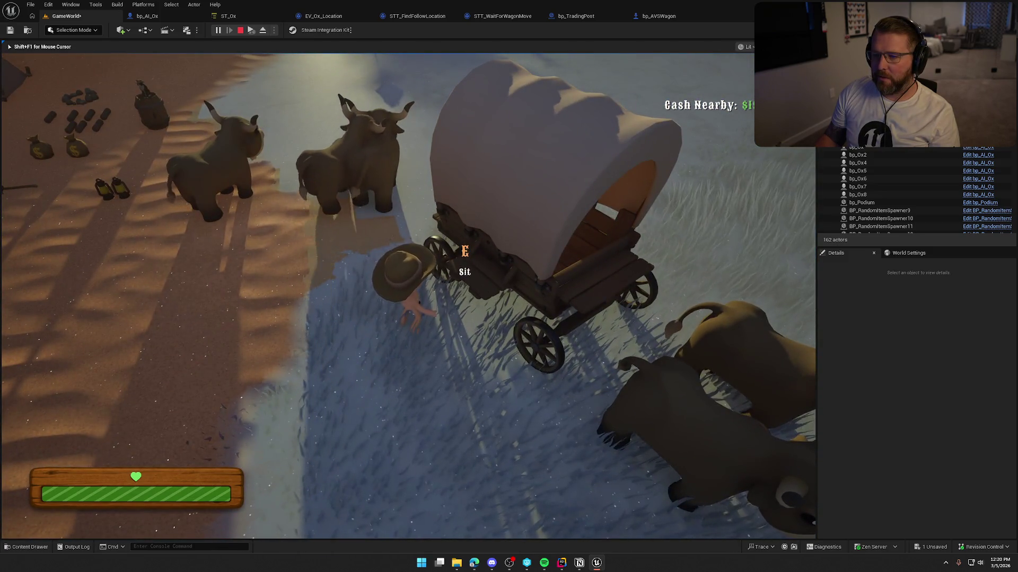
# Ride the ox alongside the wagon, dismount, and stop the play session
pyautogui.press('w')
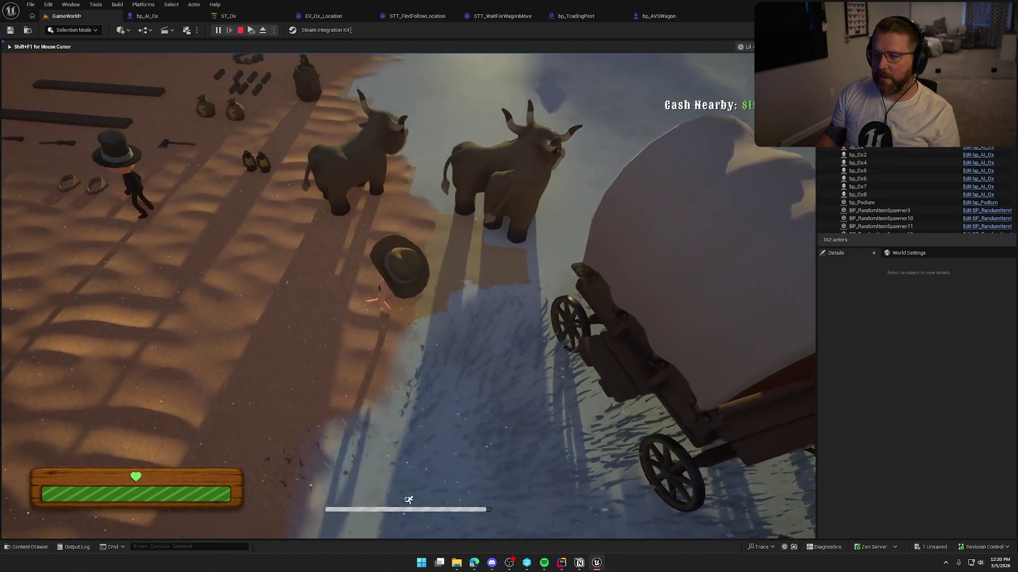
pyautogui.press('d')
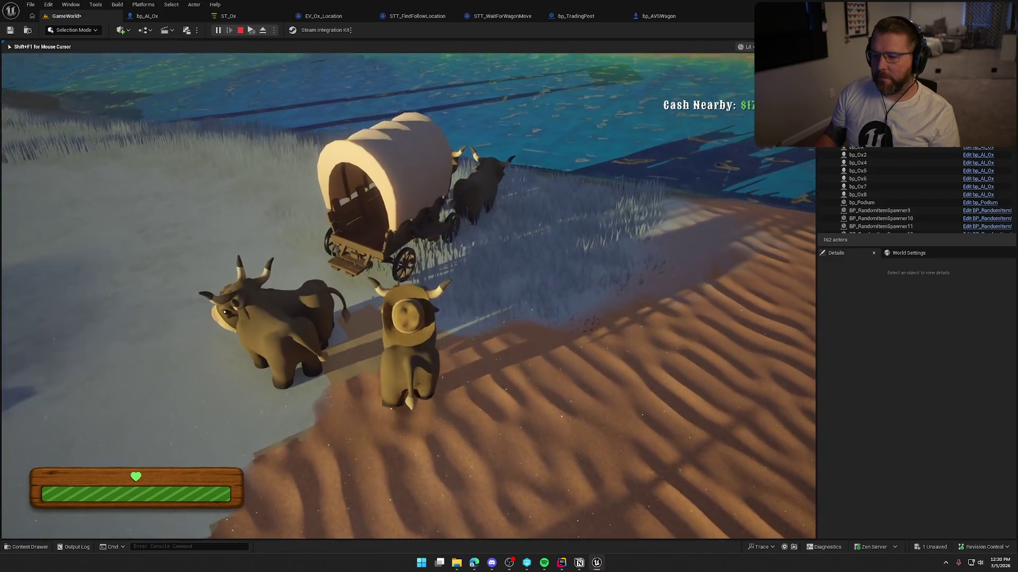
pyautogui.press('w')
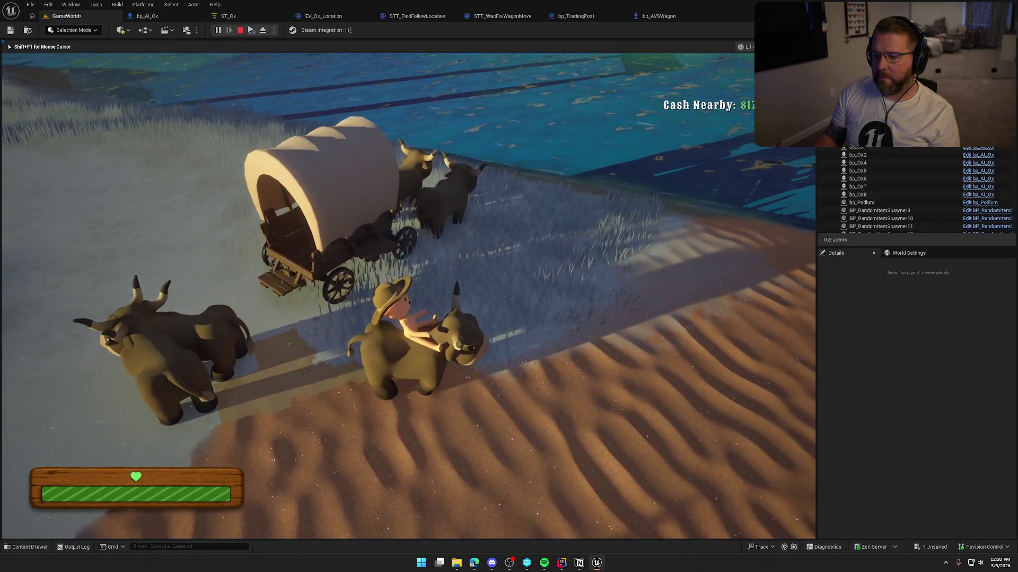
pyautogui.press('e')
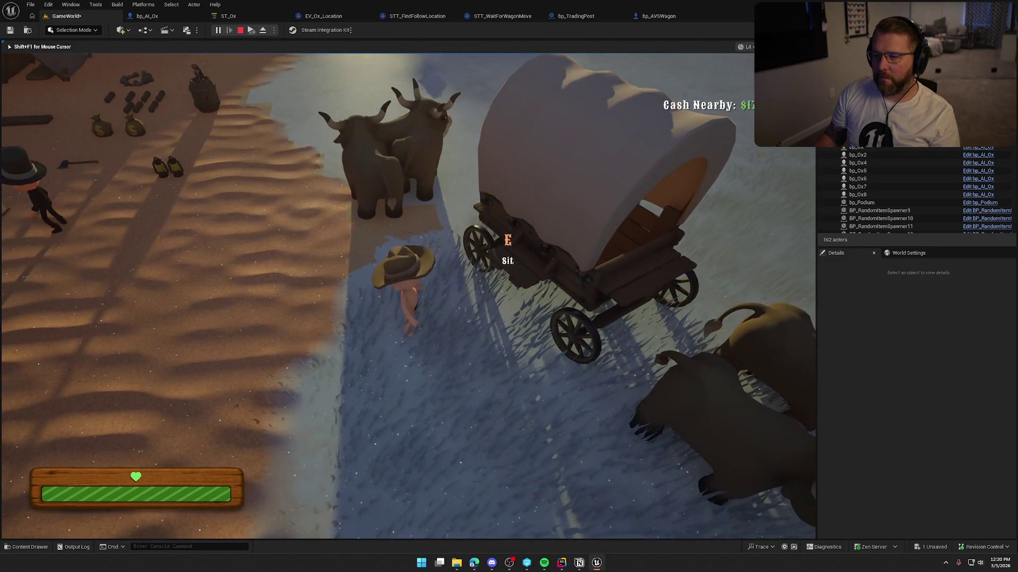
pyautogui.press('Escape')
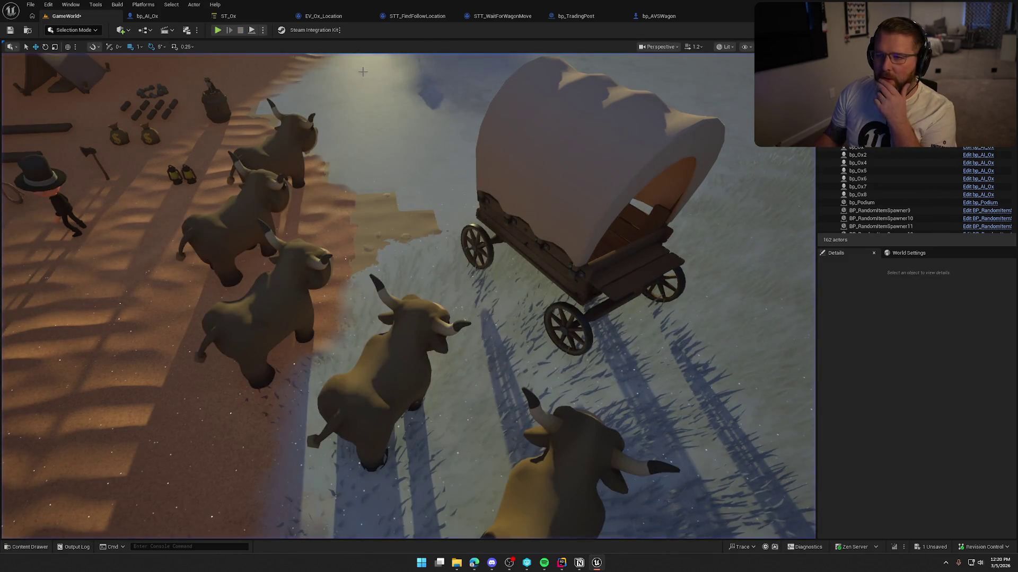
pyautogui.click(417, 16)
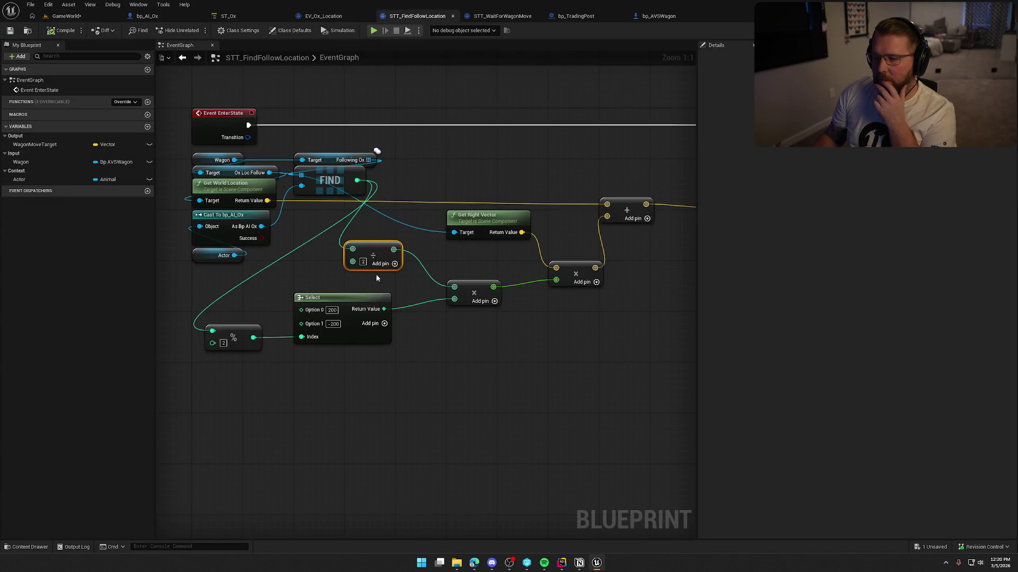
# Replace the integer Divide with a float Division of FIND's index by 2.0 feeding the multiply
pyautogui.moveTo(377, 268); pyautogui.dragTo(396, 261)
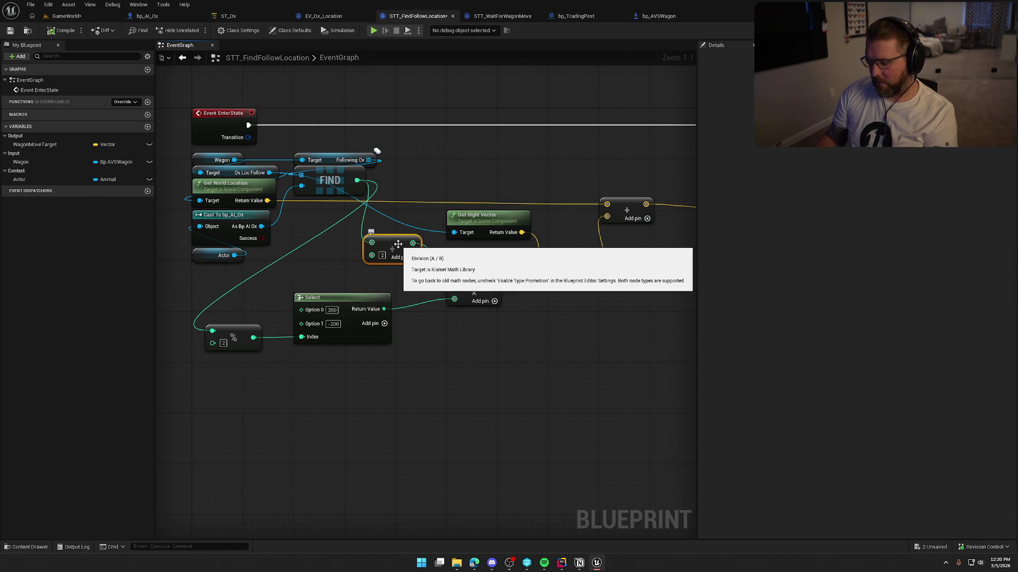
pyautogui.press('Delete')
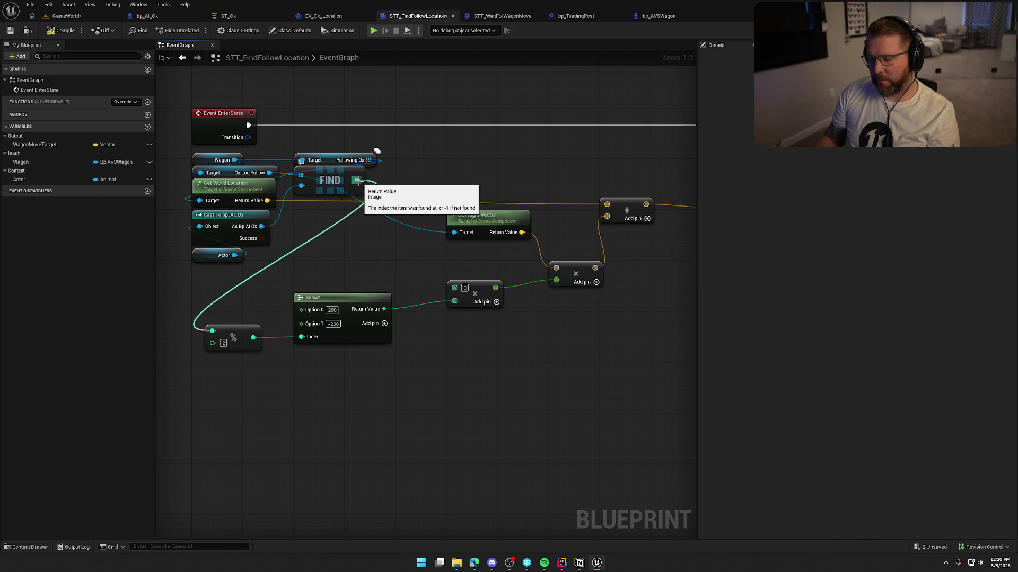
pyautogui.moveTo(554, 279); pyautogui.dragTo(386, 251)
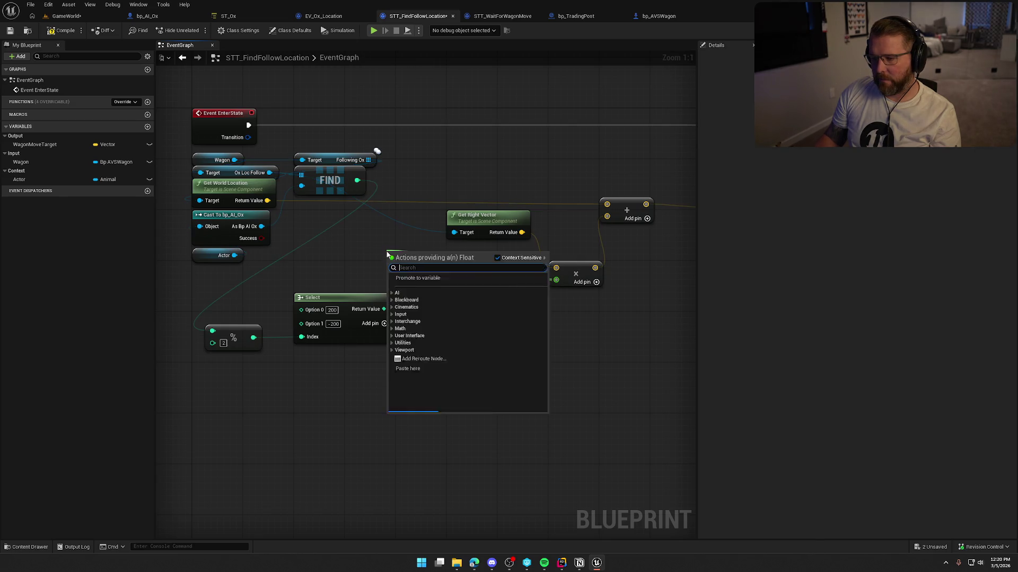
pyautogui.write('/')
pyautogui.press('Return')
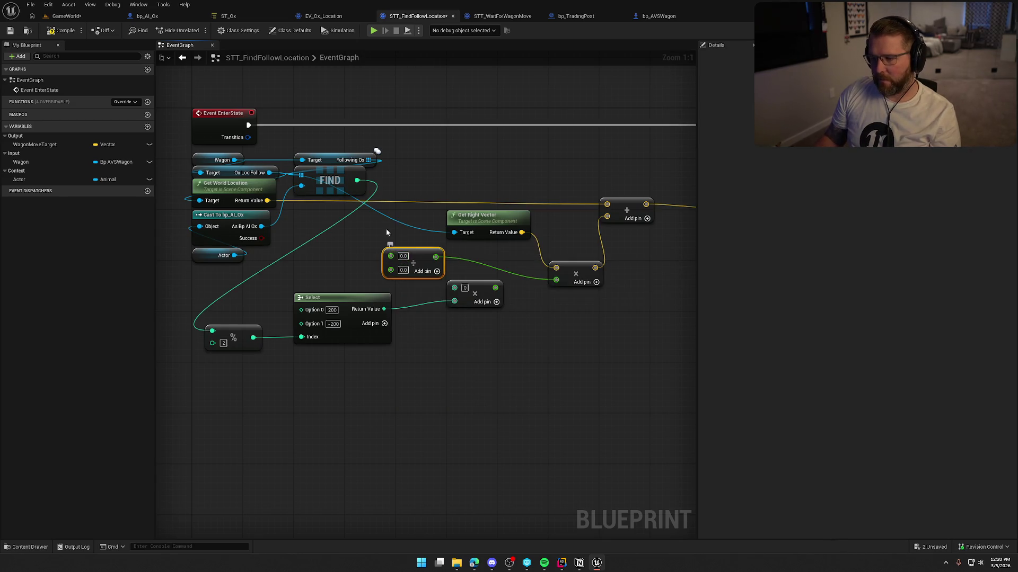
pyautogui.moveTo(358, 183); pyautogui.dragTo(395, 255)
pyautogui.write('2')
pyautogui.click(406, 278)
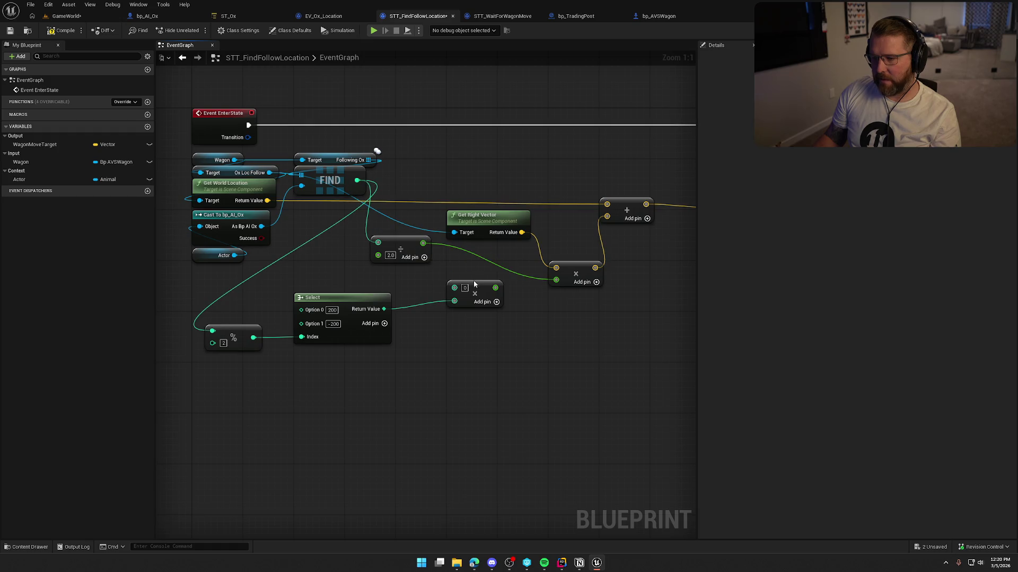
pyautogui.moveTo(495, 288); pyautogui.dragTo(554, 281)
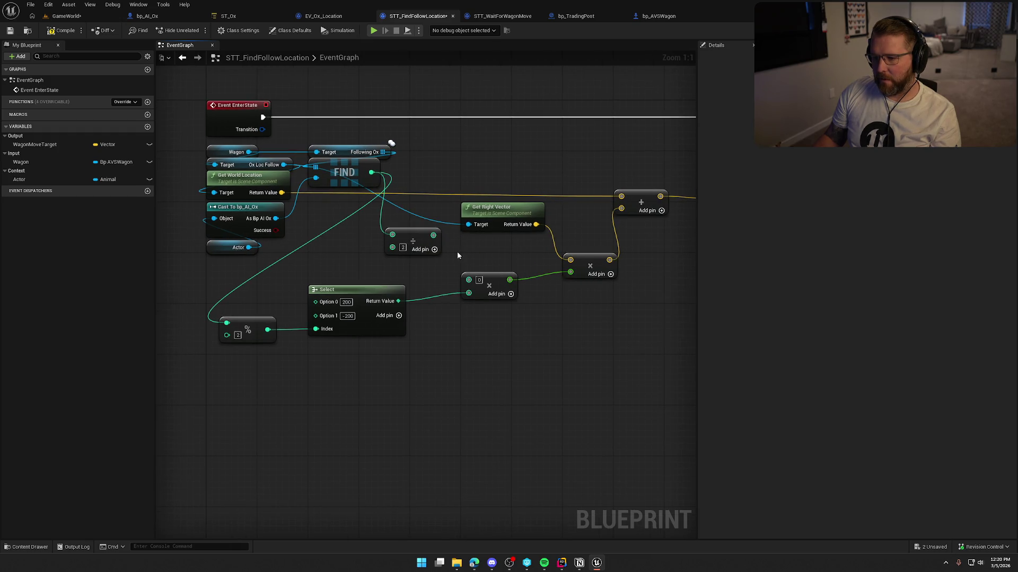
pyautogui.hotkey('ctrl', 'z')
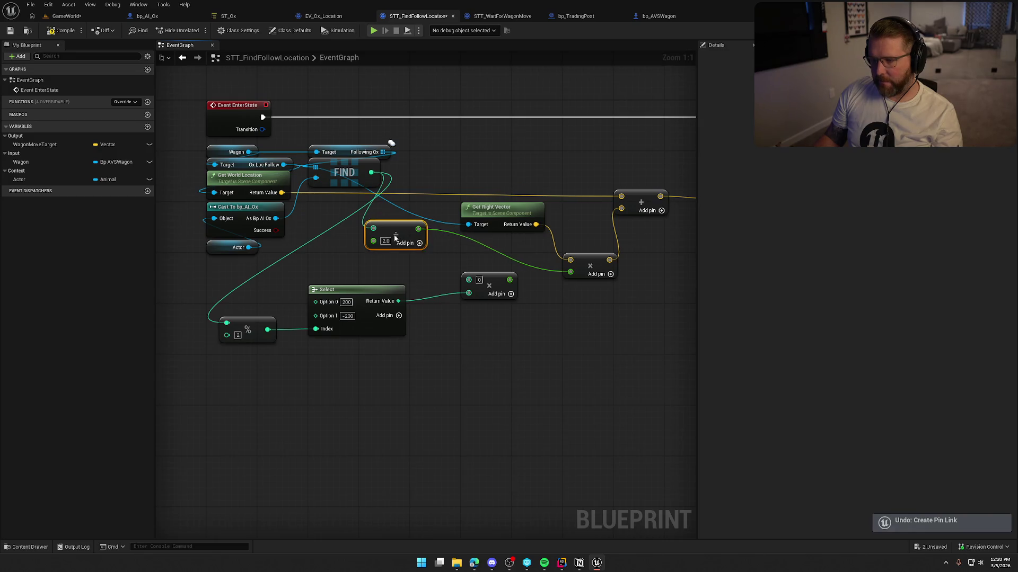
# Add a Ceil node after the Divide node
pyautogui.moveTo(414, 240)
pyautogui.mouseDown()
pyautogui.moveTo(382, 238)
pyautogui.moveTo(431, 242)
pyautogui.mouseUp()
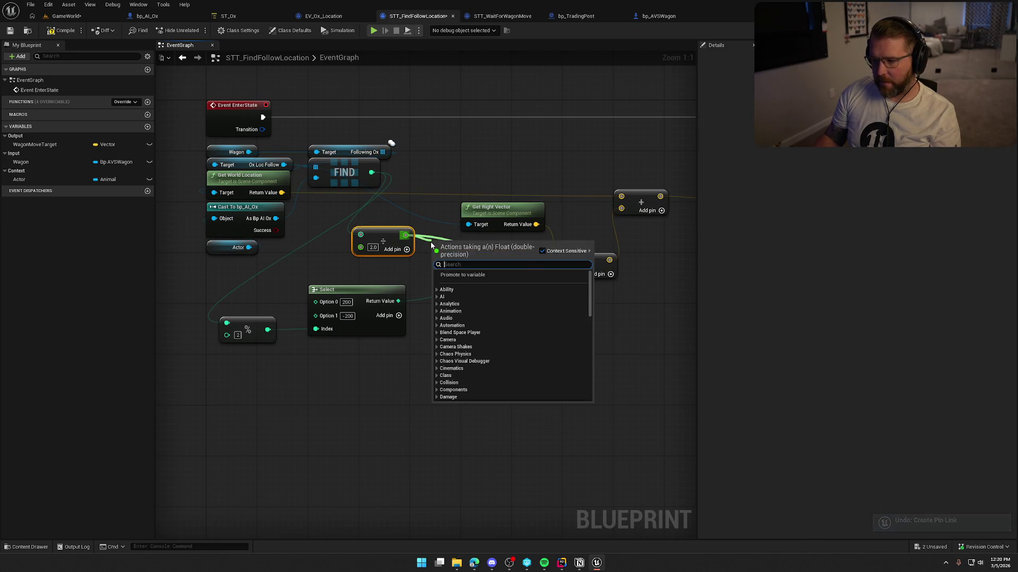
pyautogui.write('roun')
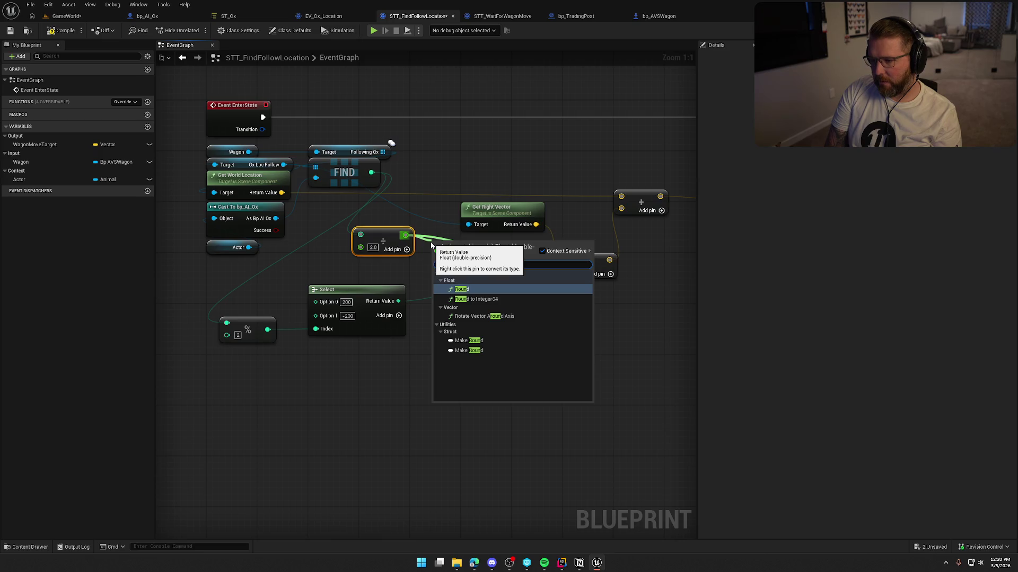
pyautogui.press('BackSpace')
pyautogui.press('BackSpace')
pyautogui.press('BackSpace')
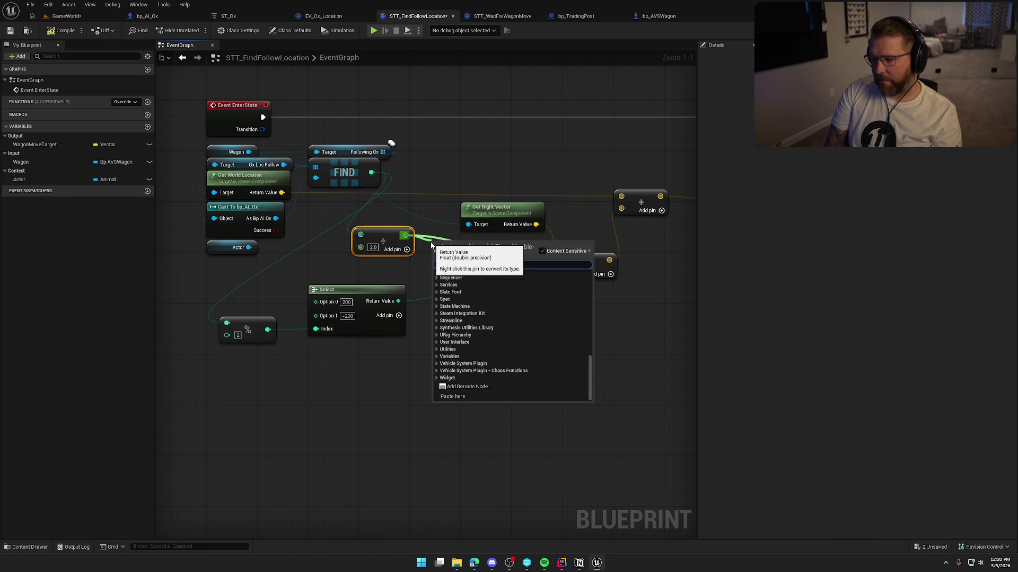
pyautogui.write('to')
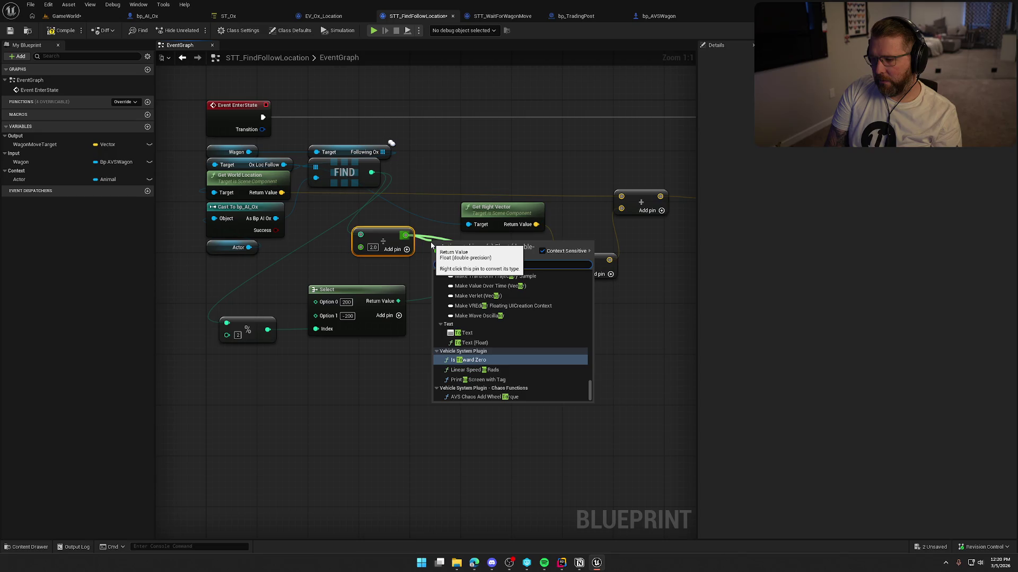
pyautogui.scroll(5, 501, 378)
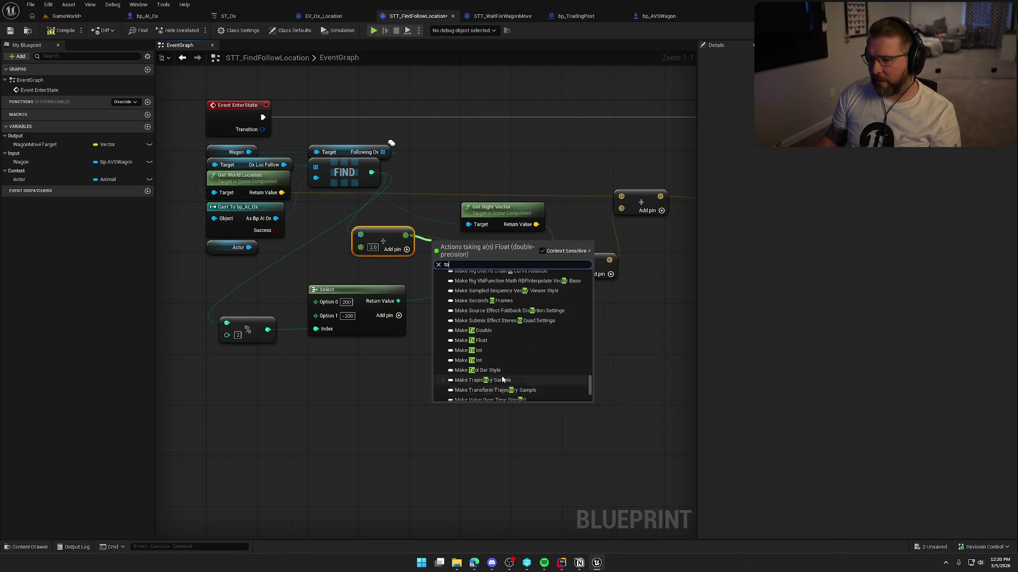
pyautogui.scroll(6, 503, 378)
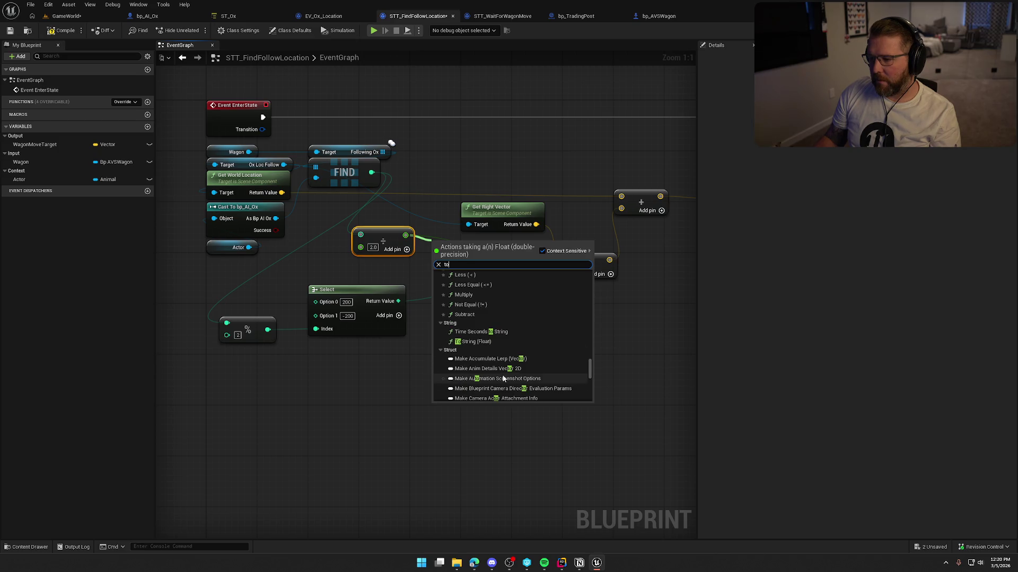
pyautogui.scroll(5, 503, 378)
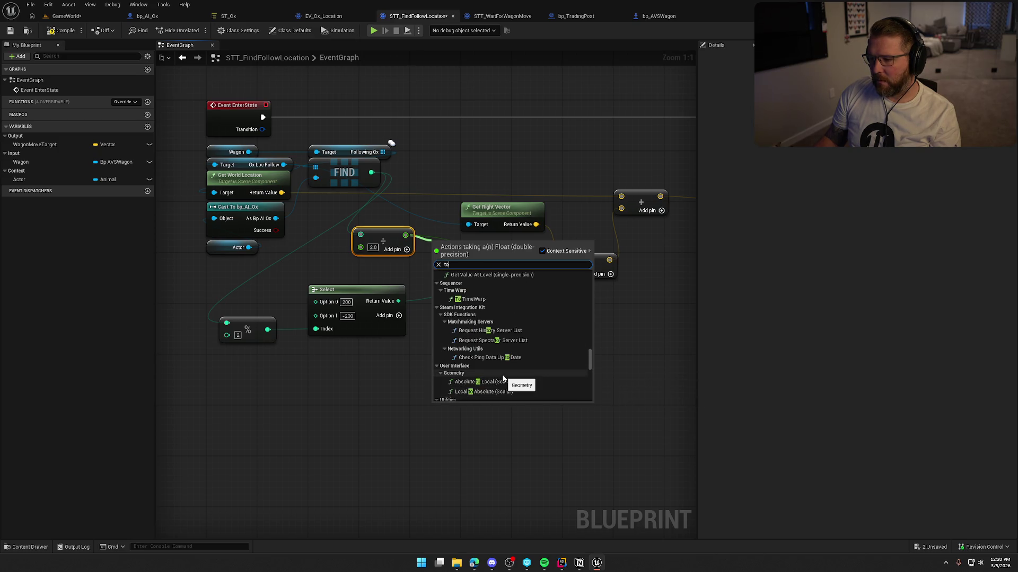
pyautogui.scroll(5, 503, 378)
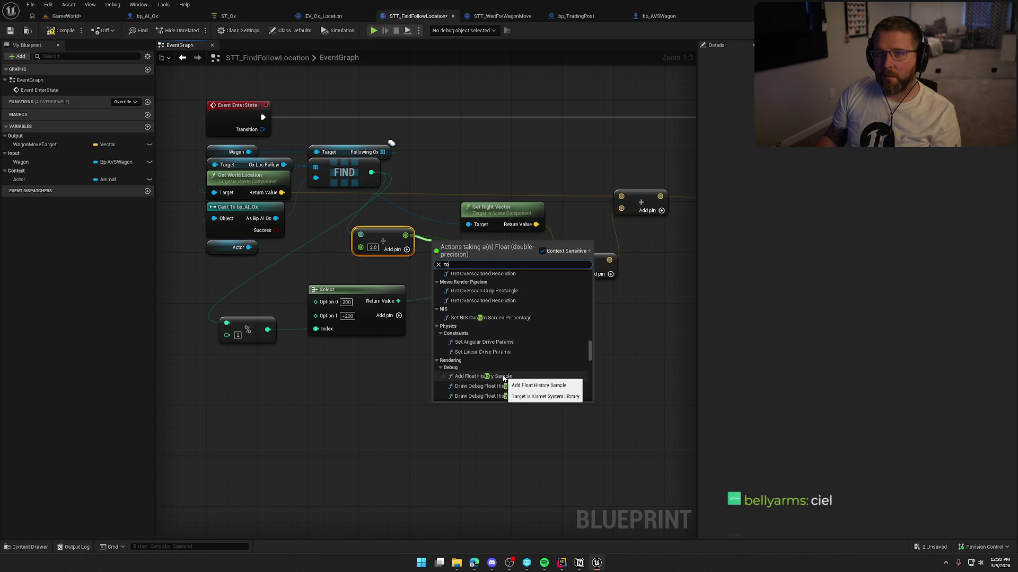
pyautogui.press('BackSpace')
pyautogui.press('BackSpace')
pyautogui.write('ce')
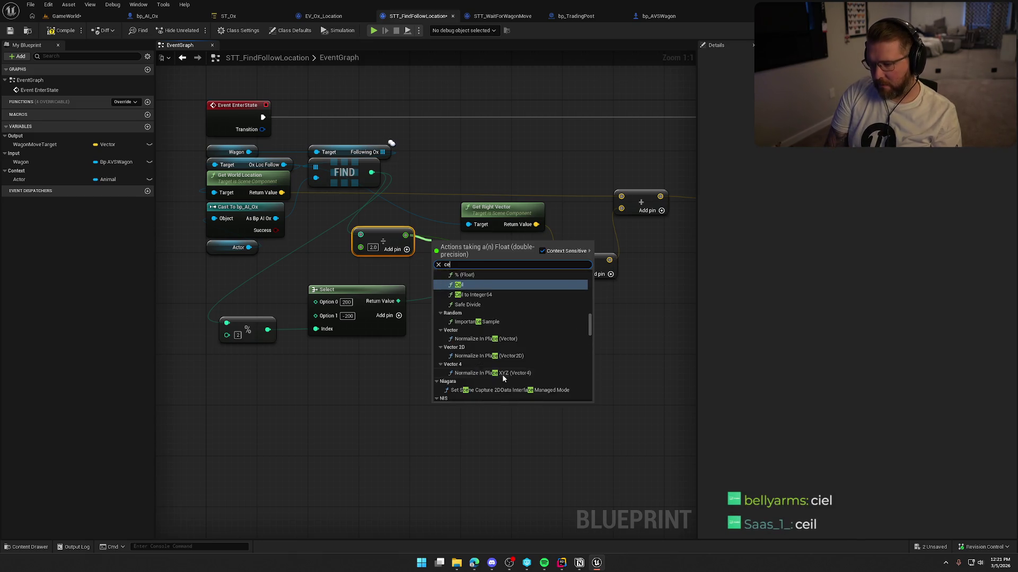
pyautogui.write('i')
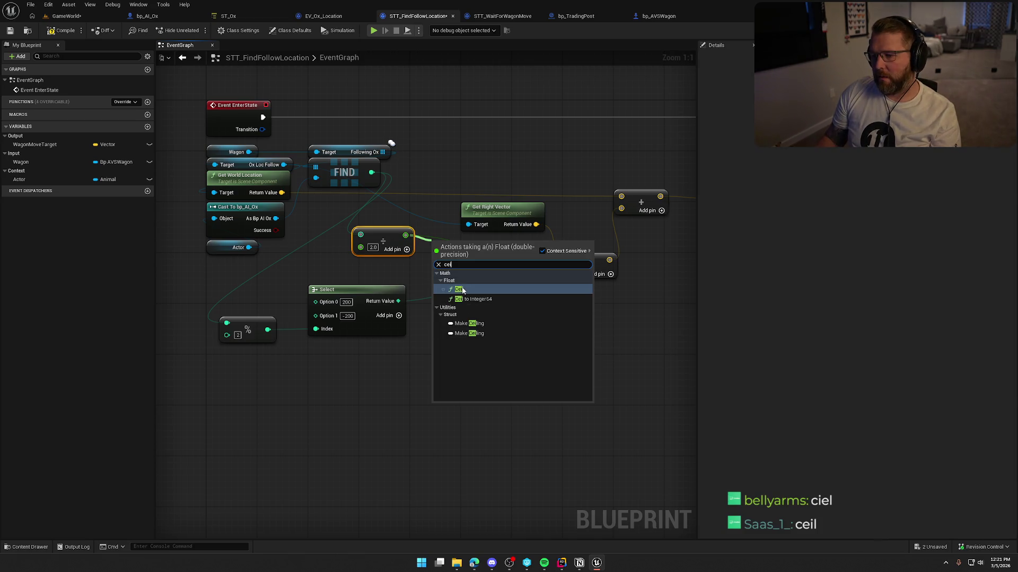
pyautogui.click(462, 290)
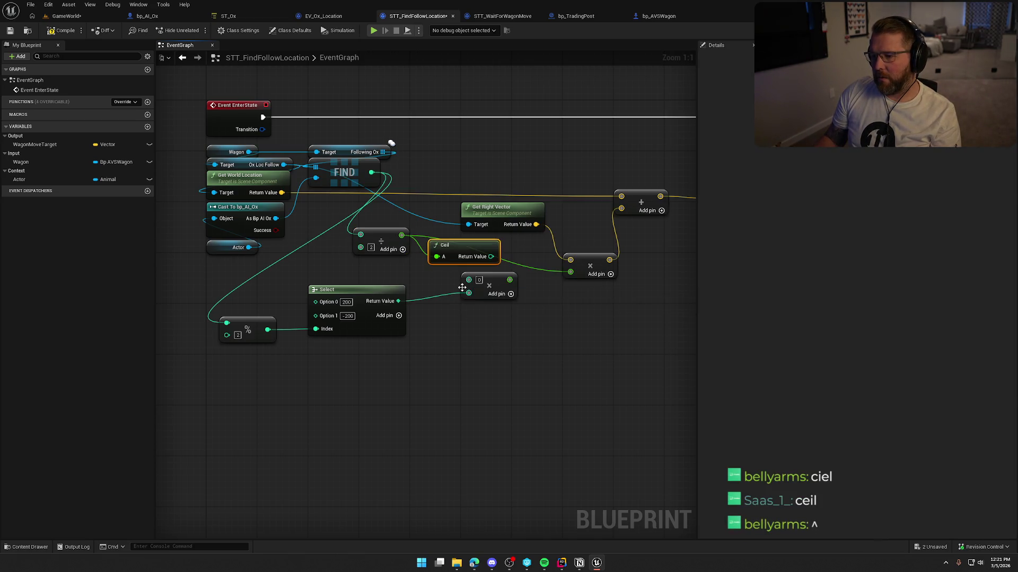
# Wire Ceil into the middle Multiply, chain that into the right Multiply, and compile
pyautogui.moveTo(491, 256)
pyautogui.mouseDown()
pyautogui.moveTo(470, 281)
pyautogui.moveTo(570, 272)
pyautogui.mouseUp()
pyautogui.moveTo(460, 252); pyautogui.dragTo(447, 245)
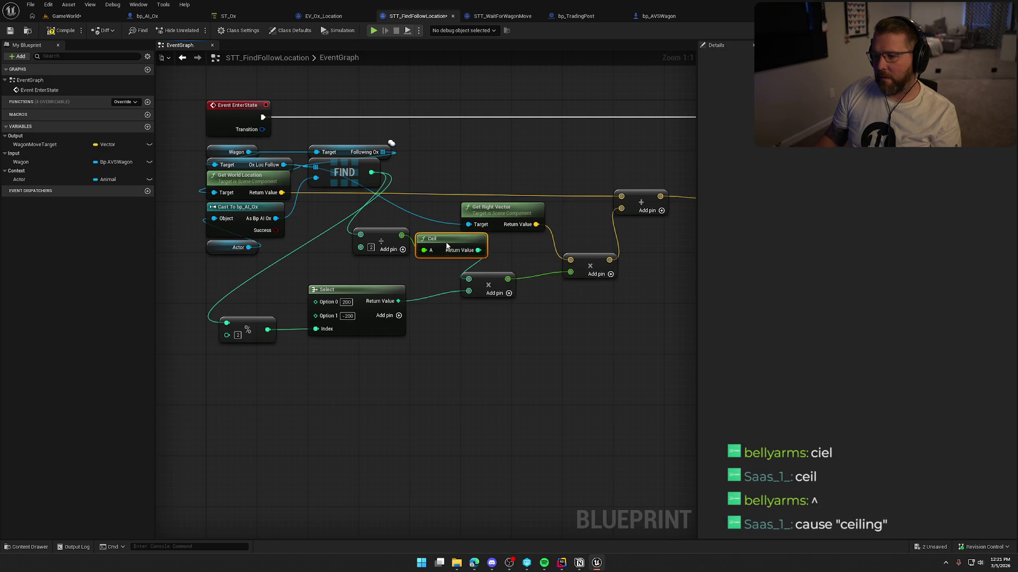
pyautogui.click(422, 284)
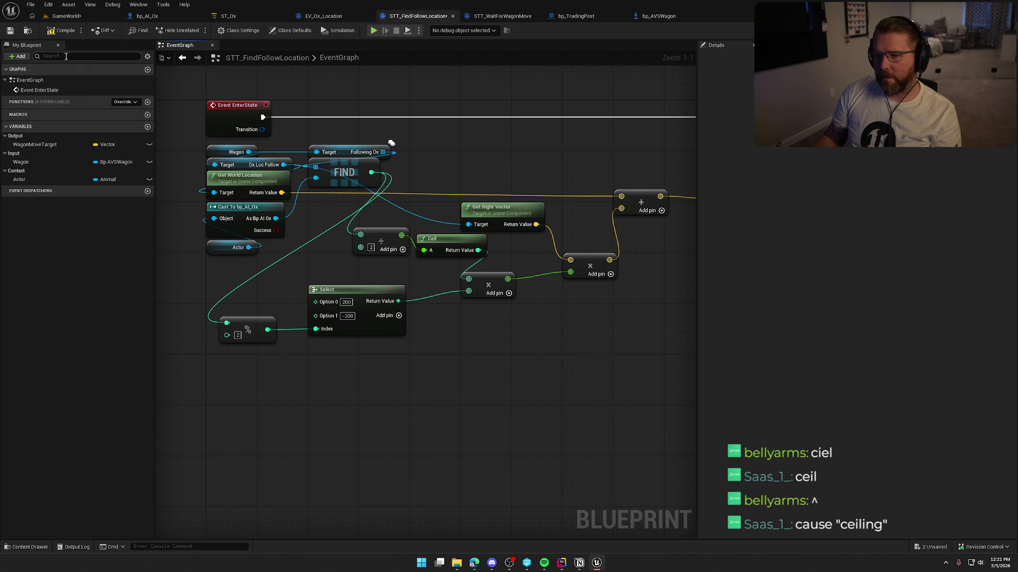
pyautogui.click(63, 31)
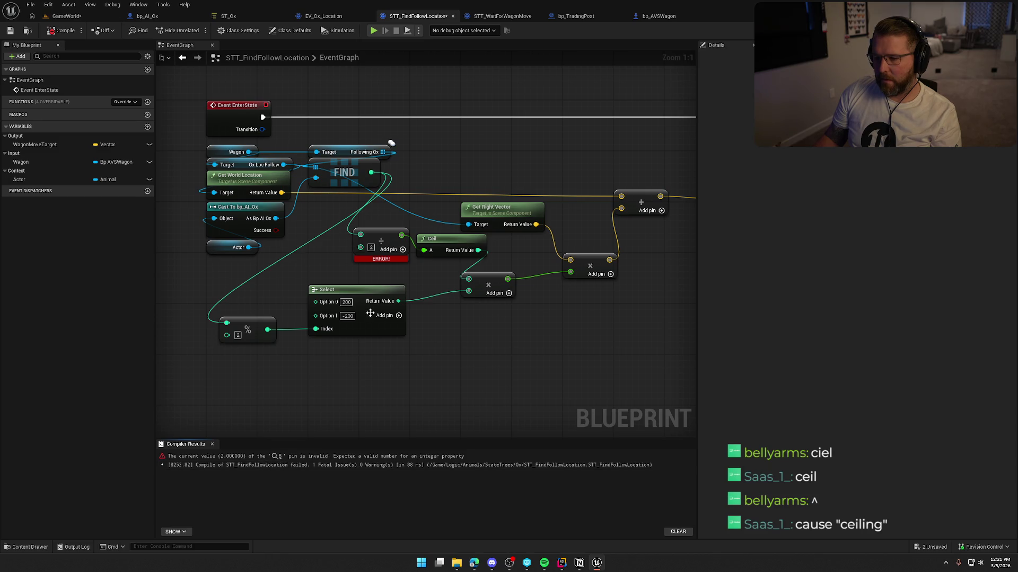
# Convert the divisor pin to float and recompile to clear the error
pyautogui.rightClick(402, 257)
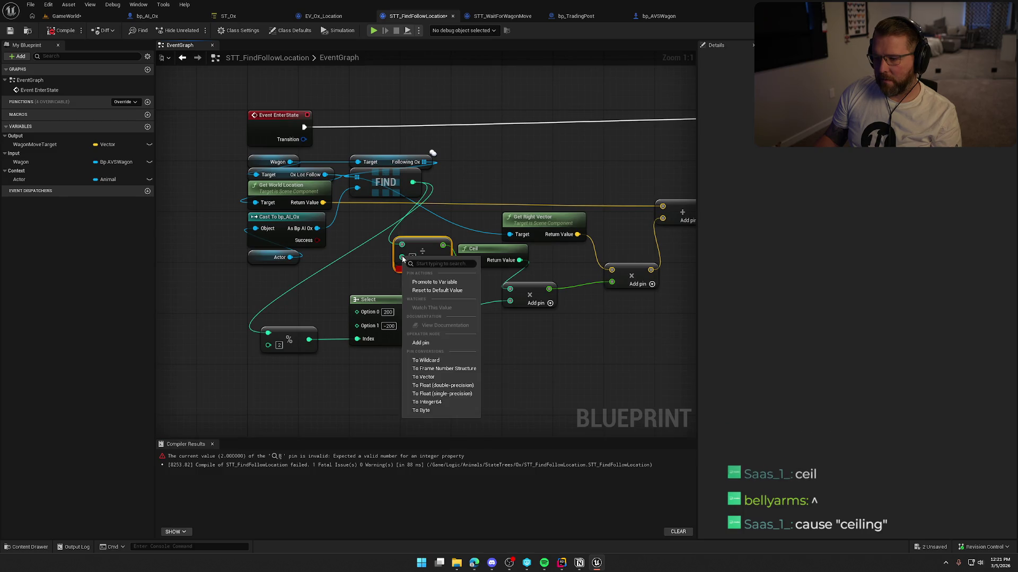
pyautogui.click(444, 386)
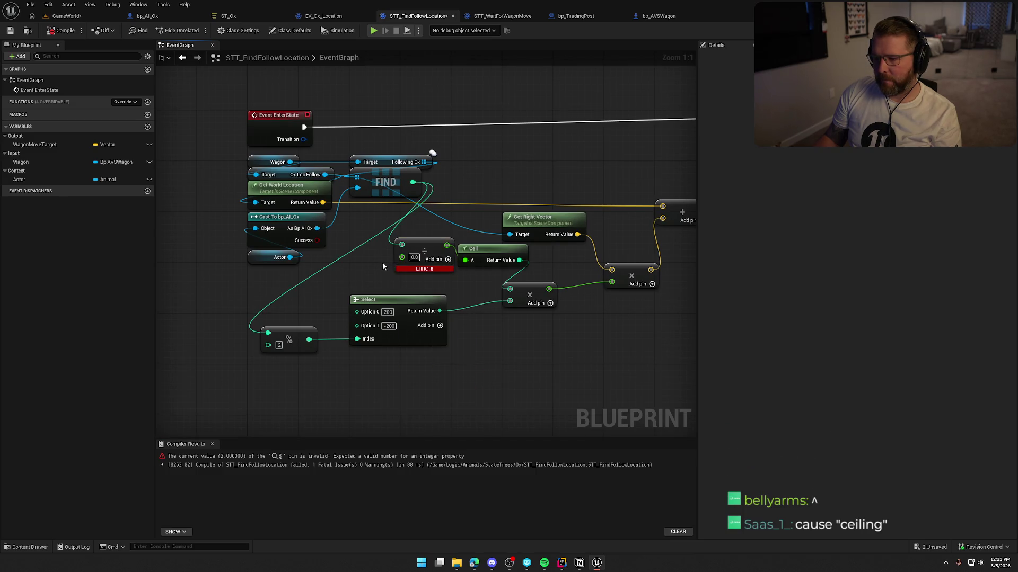
pyautogui.click(61, 31)
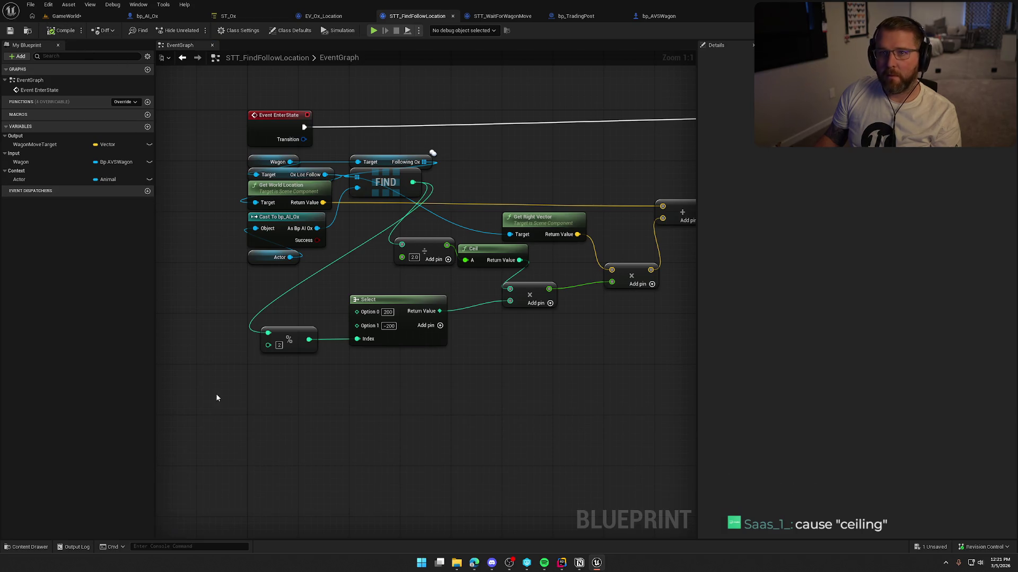
pyautogui.click(93, 18)
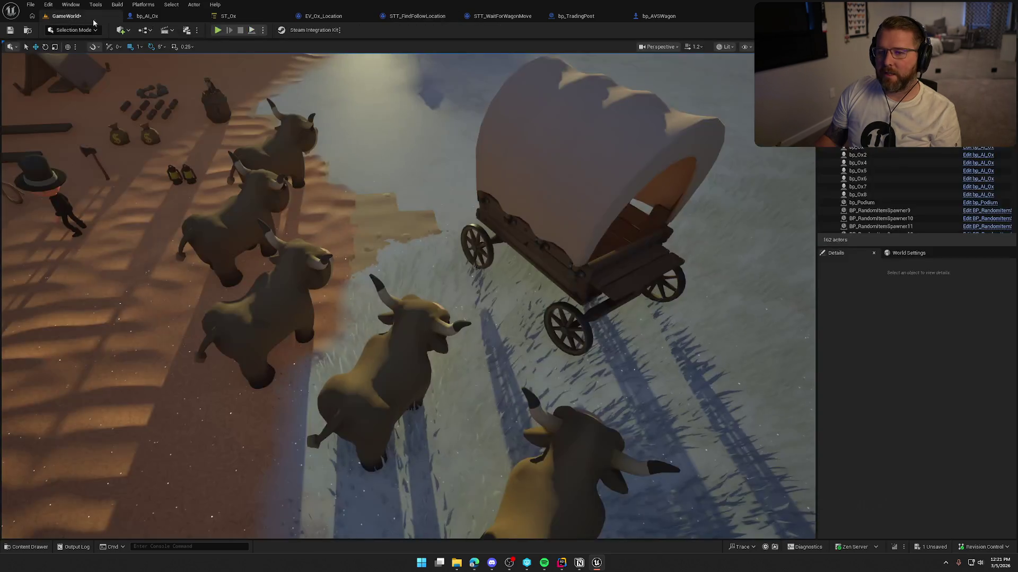
# Play the level, mount and dismount the ox near the wagon, then stop and return to the graph
pyautogui.click(228, 27)
pyautogui.hotkey('shift', 'w')
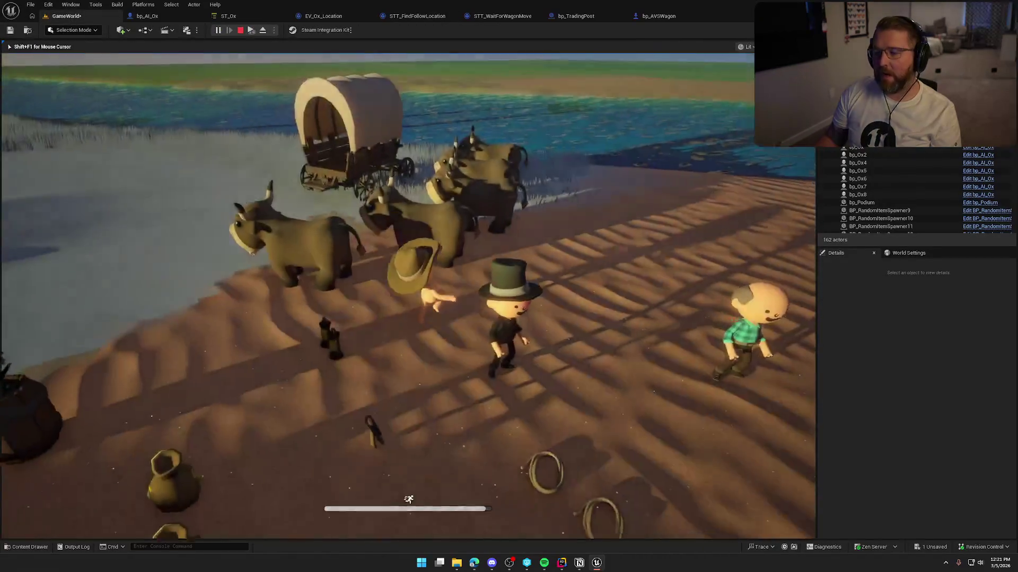
pyautogui.press('w')
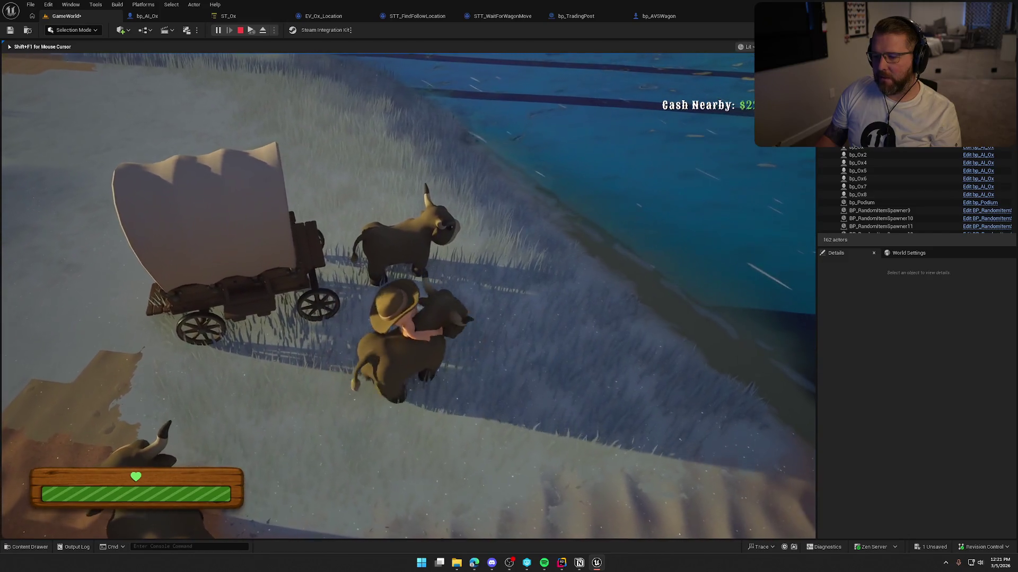
pyautogui.press('space')
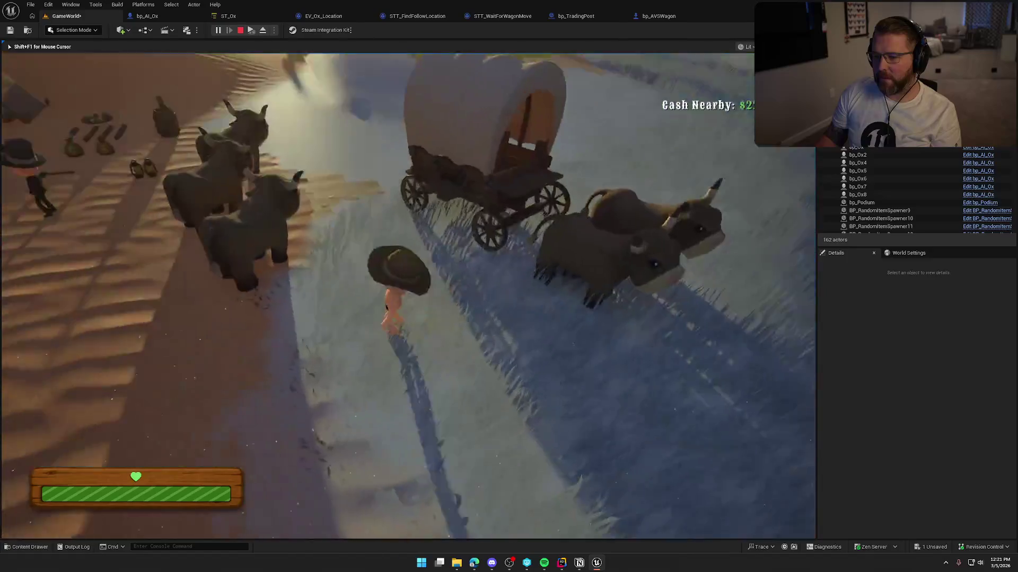
pyautogui.press('e')
pyautogui.press('space')
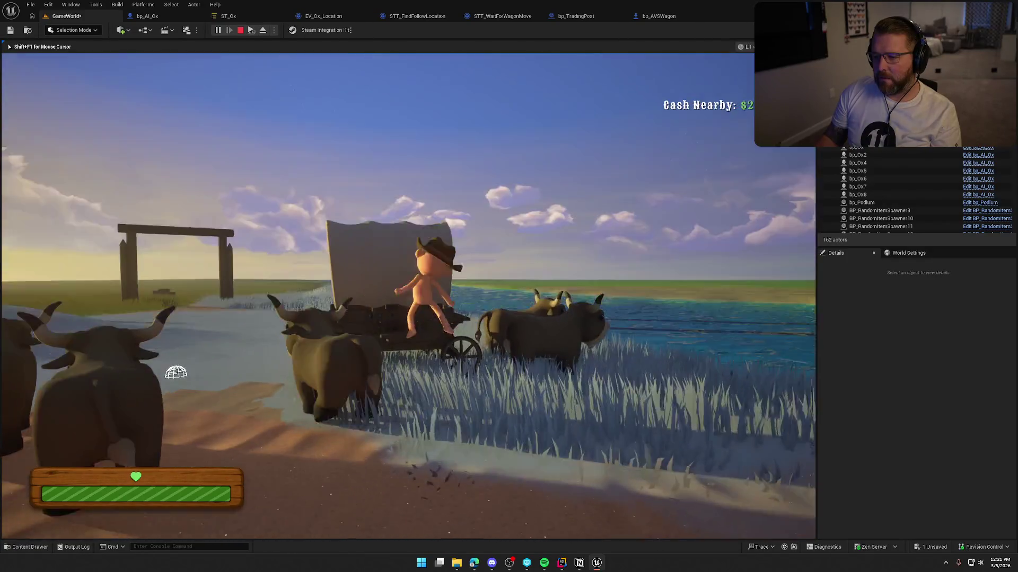
pyautogui.press('e')
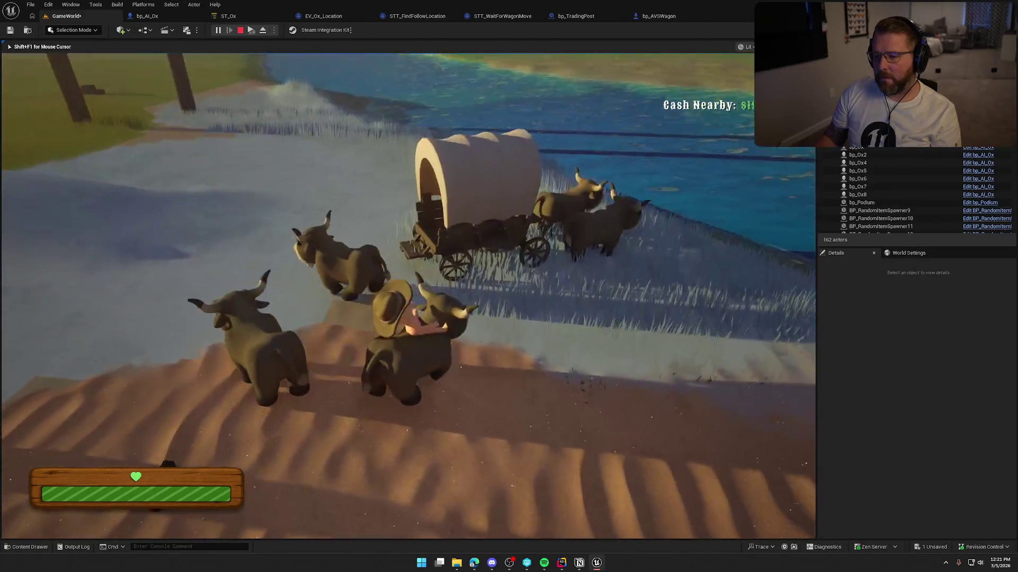
pyautogui.press('space')
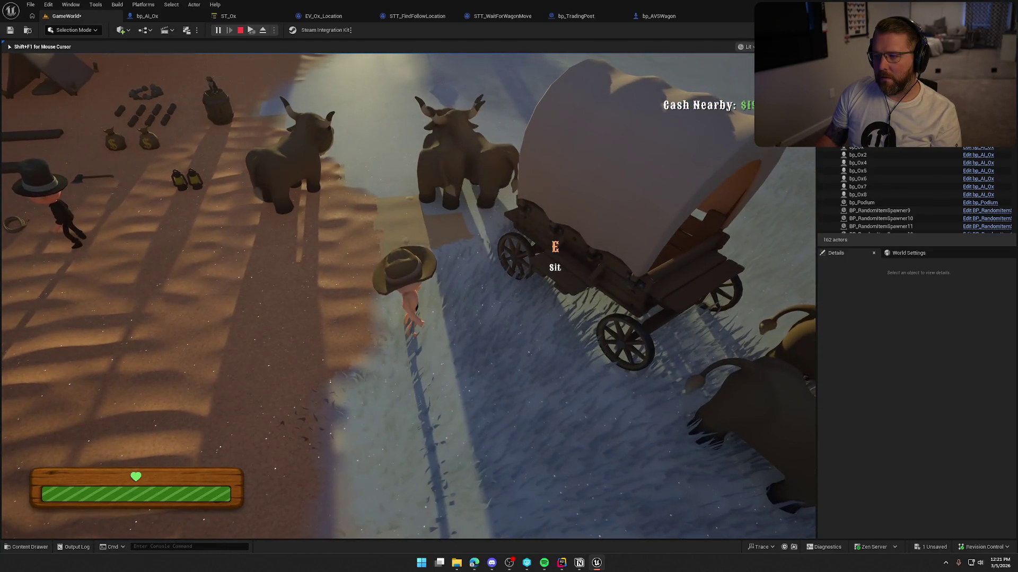
pyautogui.press('Escape')
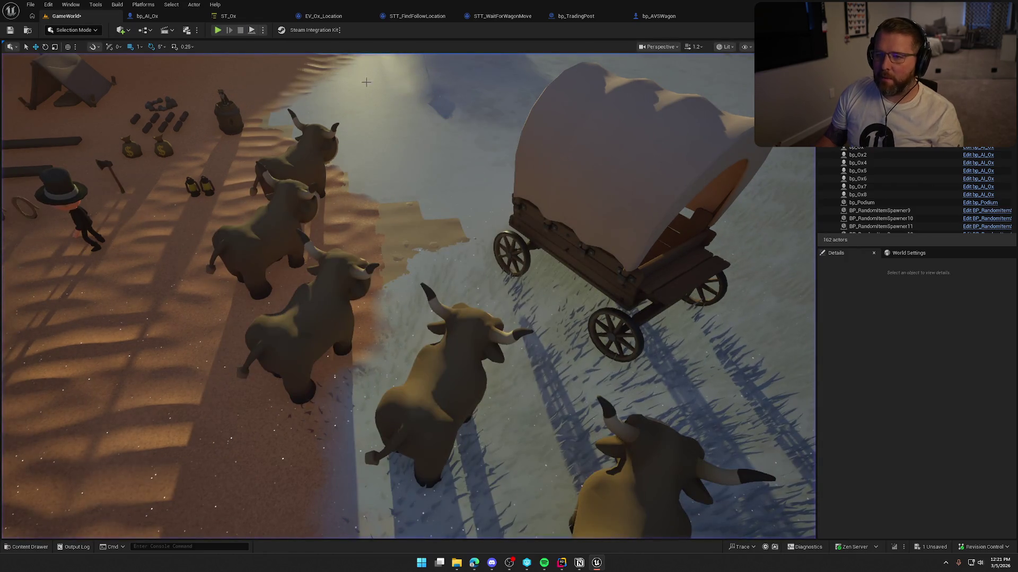
pyautogui.click(419, 19)
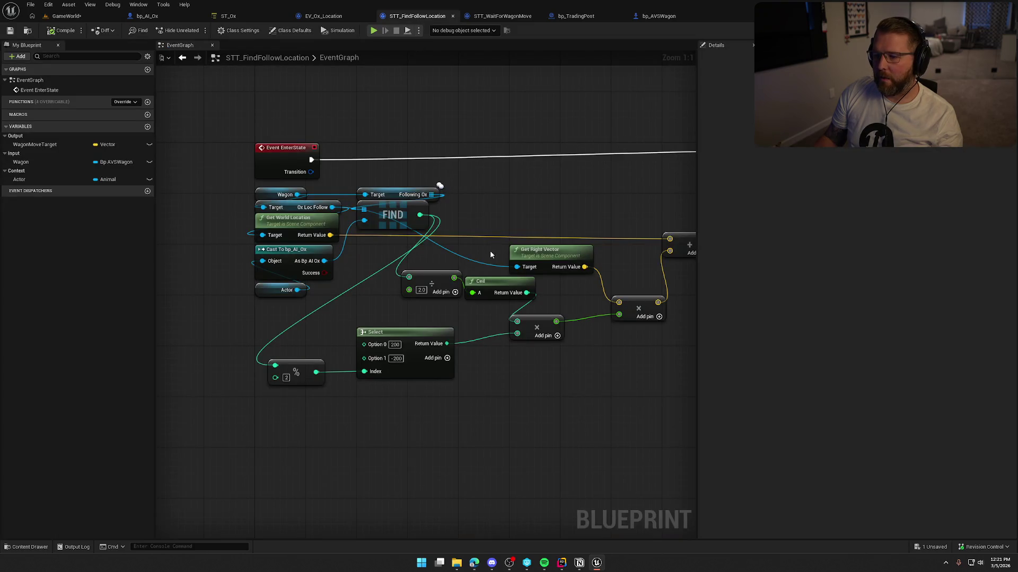
# Zoom out and open bp_AI_Ox to view its Character Movement settings
pyautogui.scroll(-1, 401, 198)
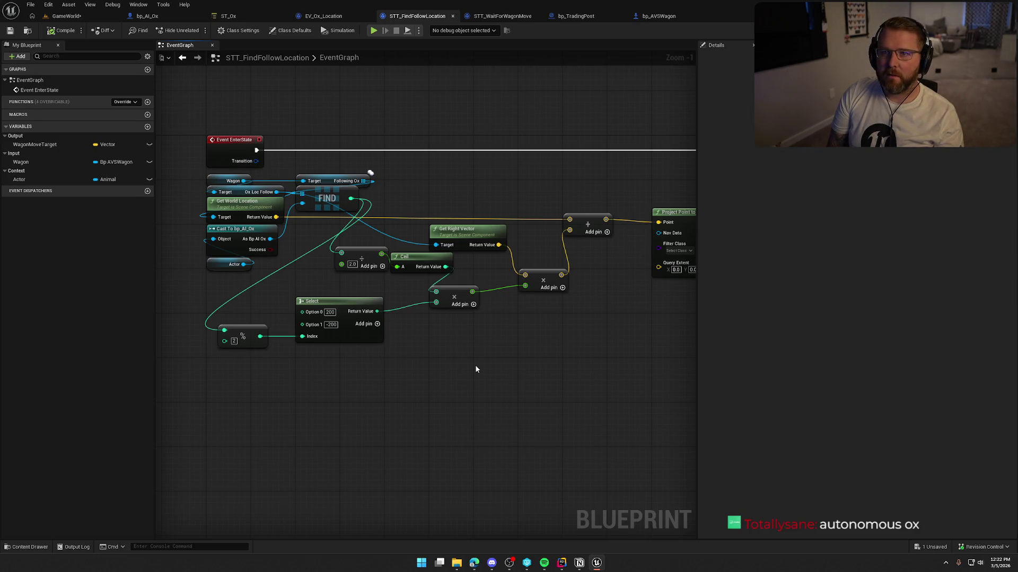
pyautogui.click(147, 16)
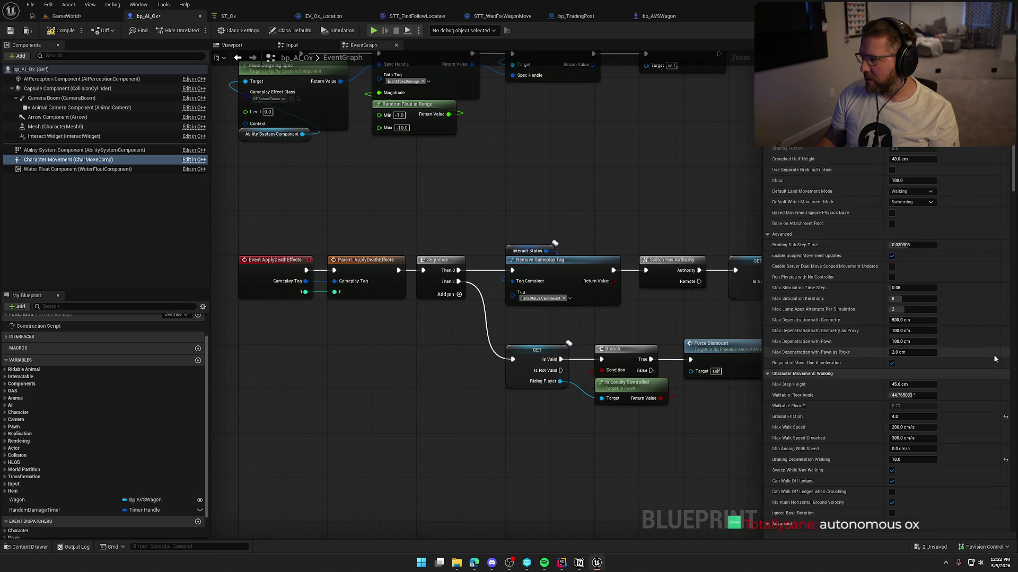
# Reset the ox's Ground Friction to 8.0, glance at the level, and return to the graph
pyautogui.click(1006, 417)
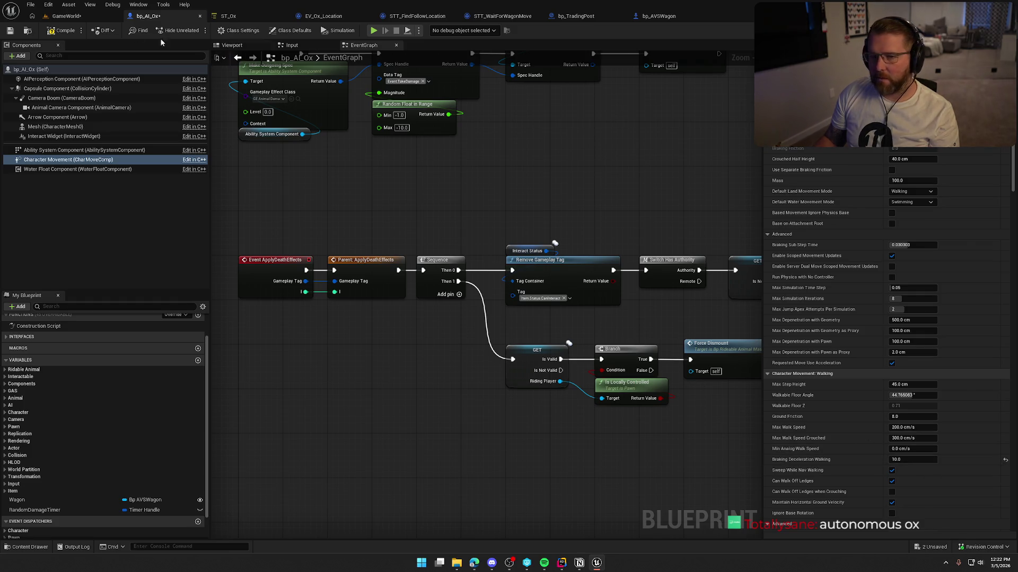
pyautogui.click(66, 16)
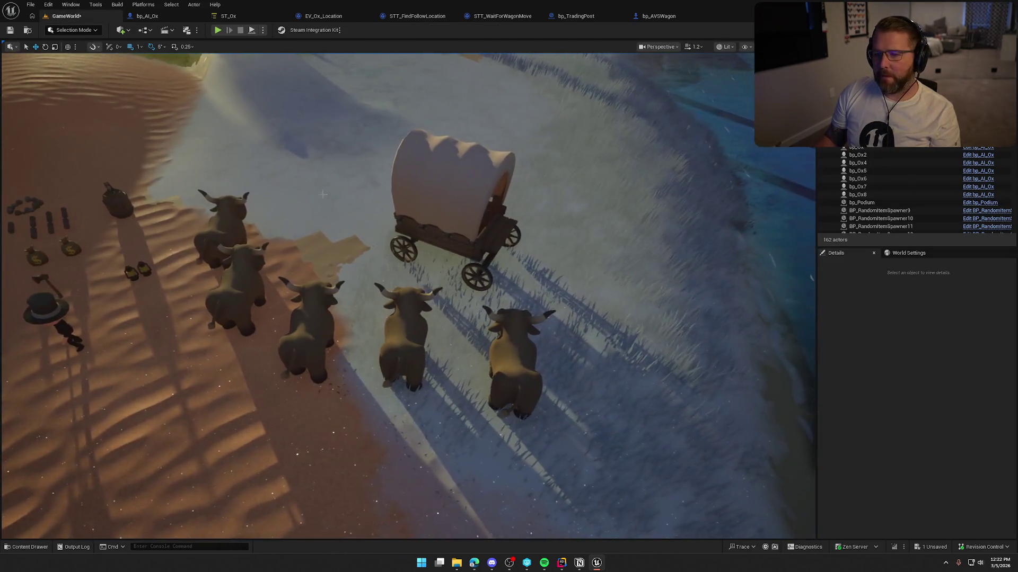
pyautogui.click(411, 17)
pyautogui.scroll(1, 453, 180)
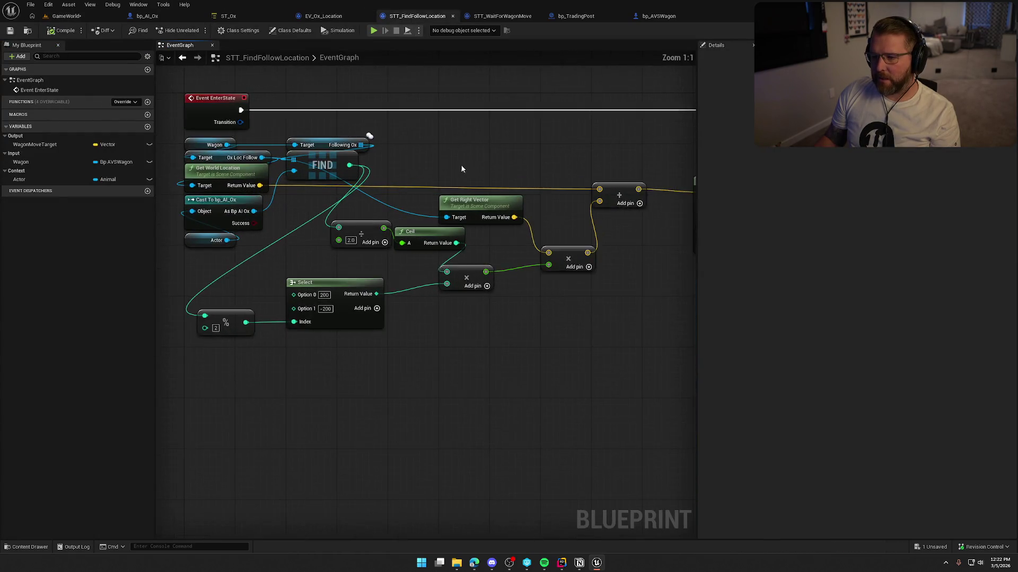
# Place Get World Location above Get Right Vector and shift FIND down and Ox Loc Follow right
pyautogui.moveTo(441, 214)
pyautogui.mouseDown()
pyautogui.moveTo(470, 348)
pyautogui.moveTo(306, 175)
pyautogui.mouseUp()
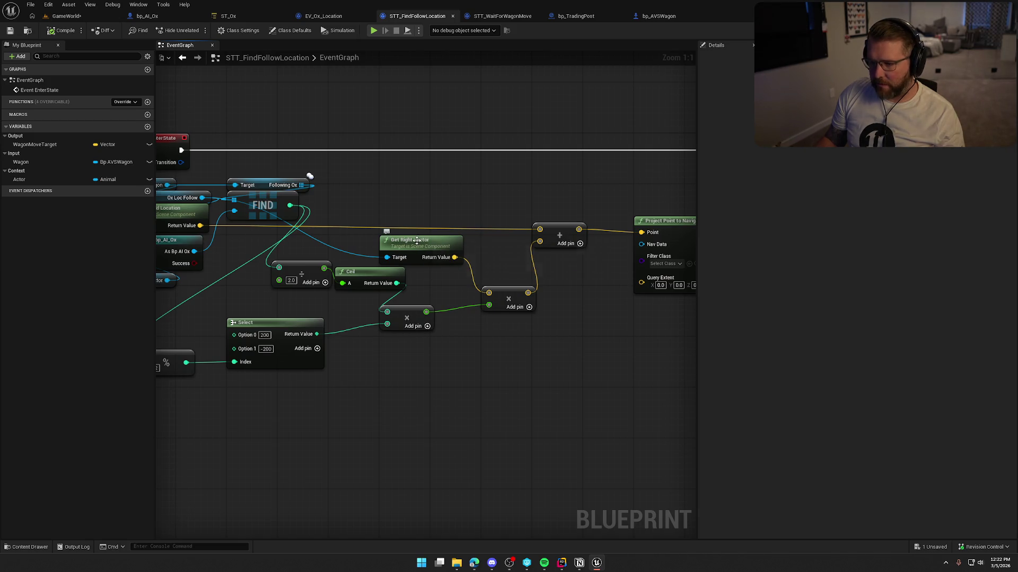
pyautogui.moveTo(416, 240); pyautogui.dragTo(452, 202)
pyautogui.moveTo(248, 201); pyautogui.dragTo(501, 201)
pyautogui.click(460, 154)
pyautogui.moveTo(460, 158); pyautogui.dragTo(498, 161)
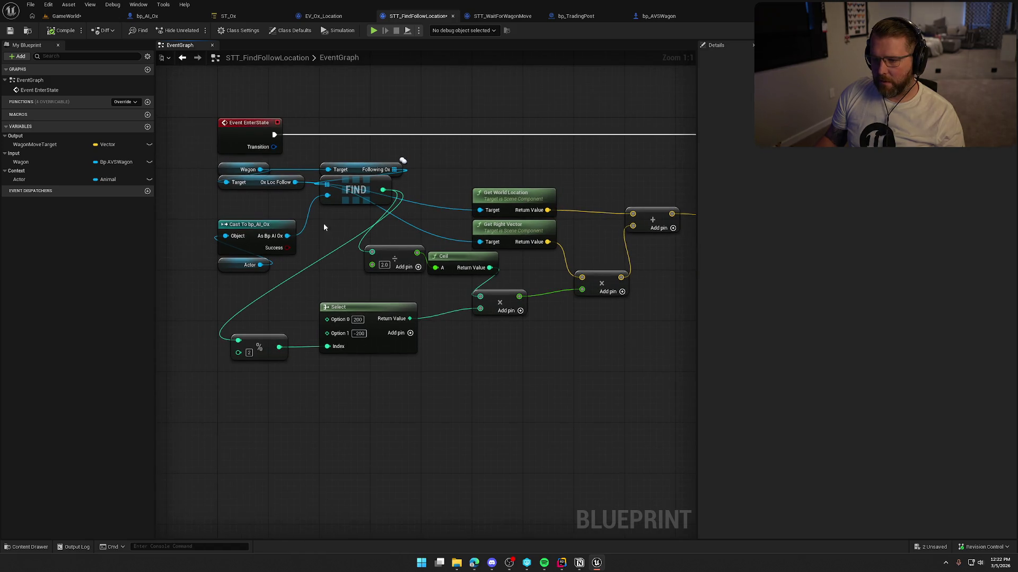
pyautogui.moveTo(345, 195)
pyautogui.mouseDown()
pyautogui.moveTo(345, 227)
pyautogui.moveTo(336, 226)
pyautogui.mouseUp()
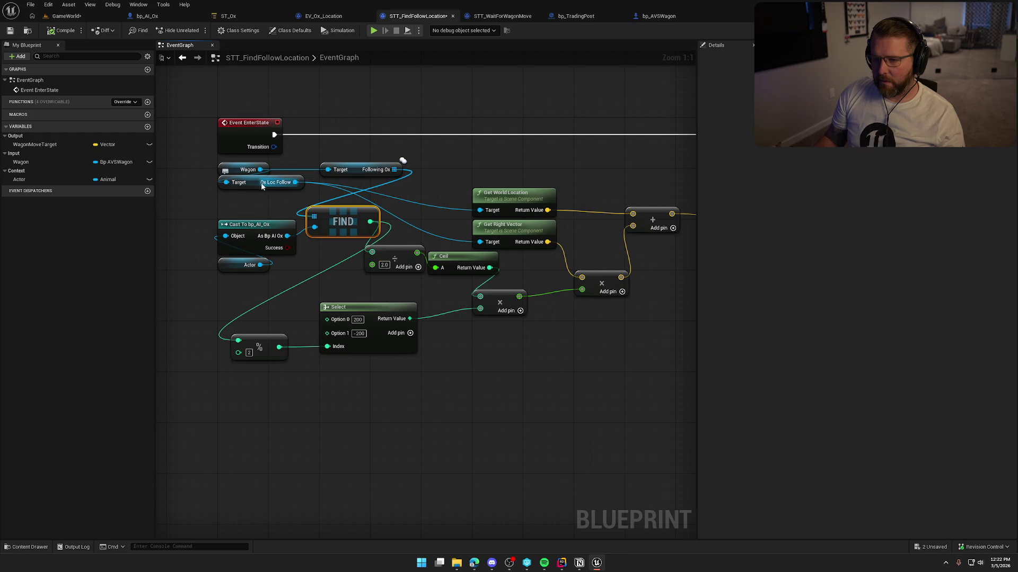
pyautogui.moveTo(262, 186)
pyautogui.mouseDown()
pyautogui.moveTo(427, 210)
pyautogui.moveTo(427, 199)
pyautogui.mouseUp()
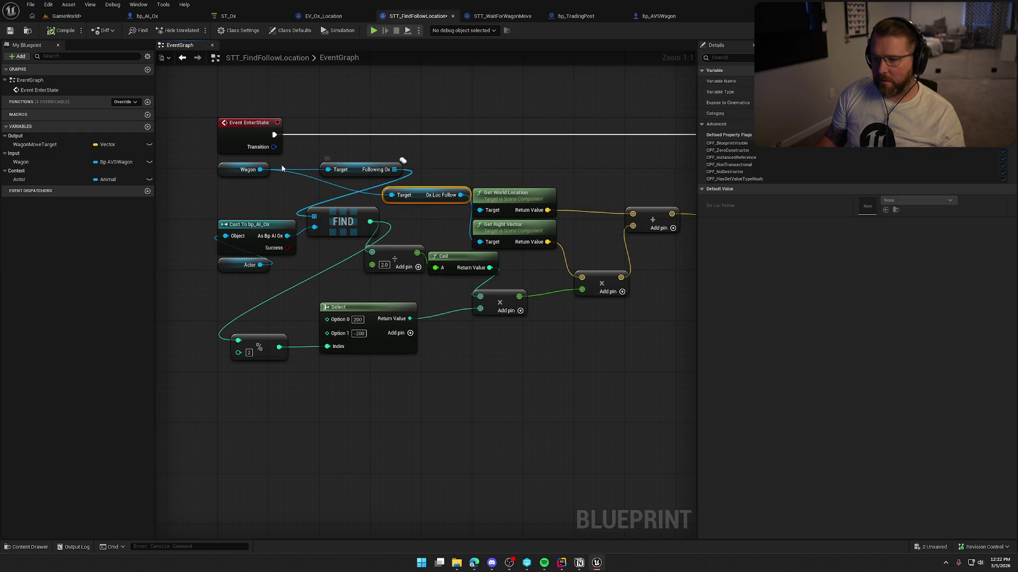
# Duplicate the Wagon getter, wire it into Ox Loc Follow's Target, and move Following Ox beneath it
pyautogui.click(247, 170)
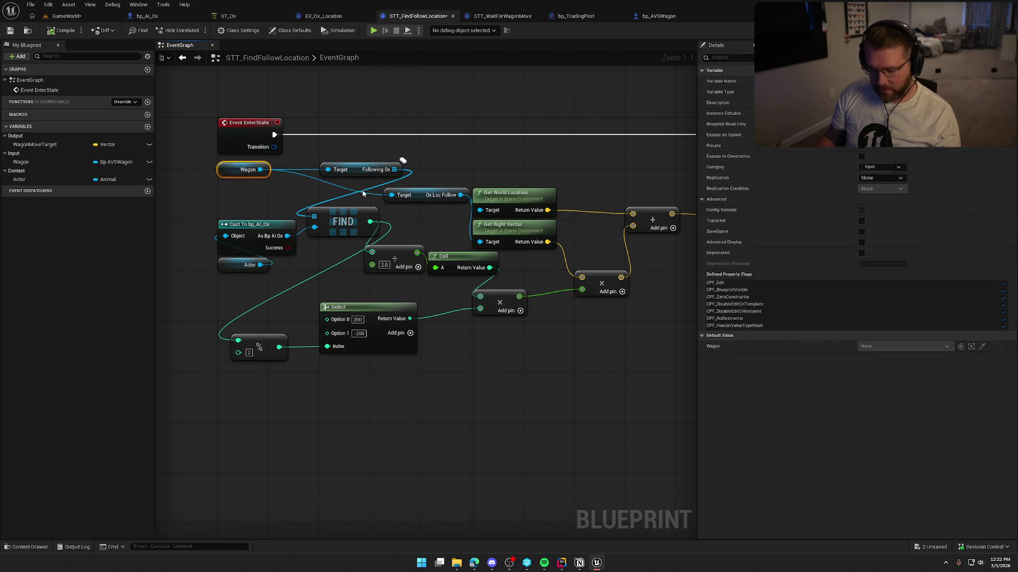
pyautogui.hotkey('ctrl', 'c')
pyautogui.hotkey('ctrl', 'v')
pyautogui.moveTo(482, 150)
pyautogui.mouseDown()
pyautogui.moveTo(396, 197)
pyautogui.moveTo(480, 168)
pyautogui.moveTo(454, 143)
pyautogui.mouseUp()
pyautogui.moveTo(484, 155); pyautogui.dragTo(516, 174)
pyautogui.click(454, 188)
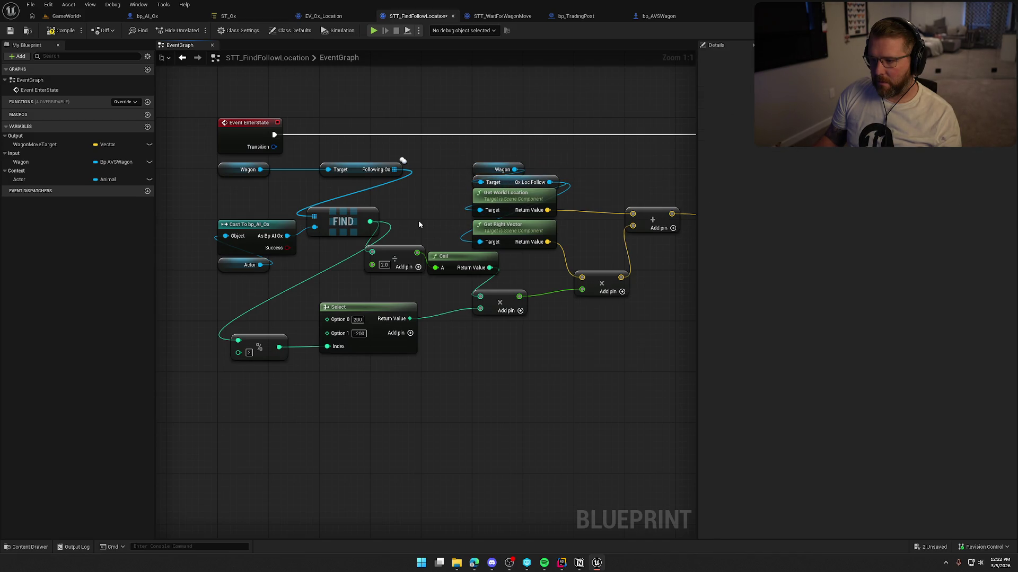
pyautogui.moveTo(418, 225); pyautogui.dragTo(424, 200)
pyautogui.moveTo(350, 134); pyautogui.dragTo(247, 146)
pyautogui.click(336, 150)
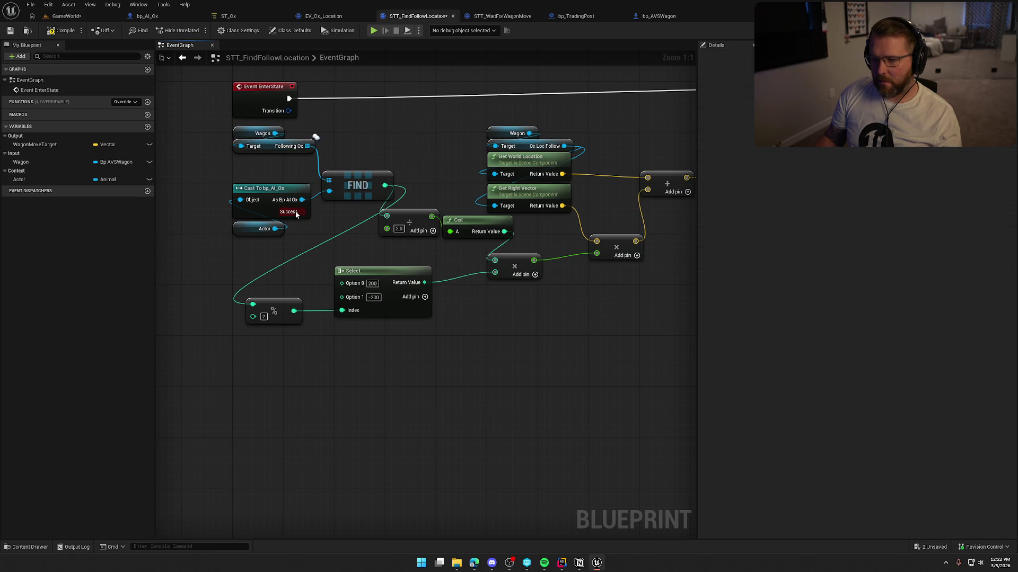
# Reposition Project Point to Navigation, the add node, and the Wagon/Get World Location/Get Right Vector group
pyautogui.moveTo(386, 216); pyautogui.dragTo(266, 197)
pyautogui.scroll(-1, 362, 168)
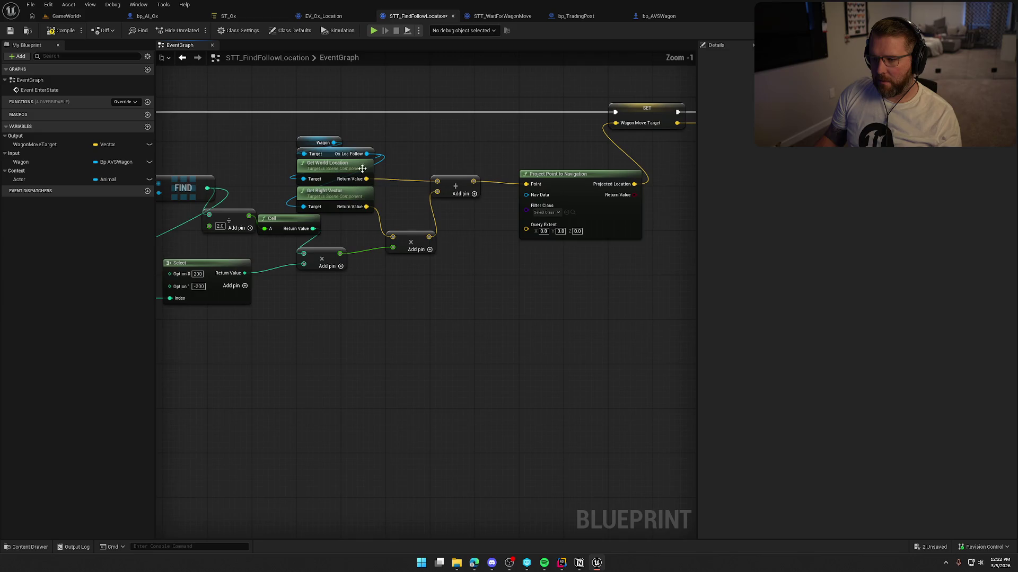
pyautogui.moveTo(467, 206); pyautogui.dragTo(338, 259)
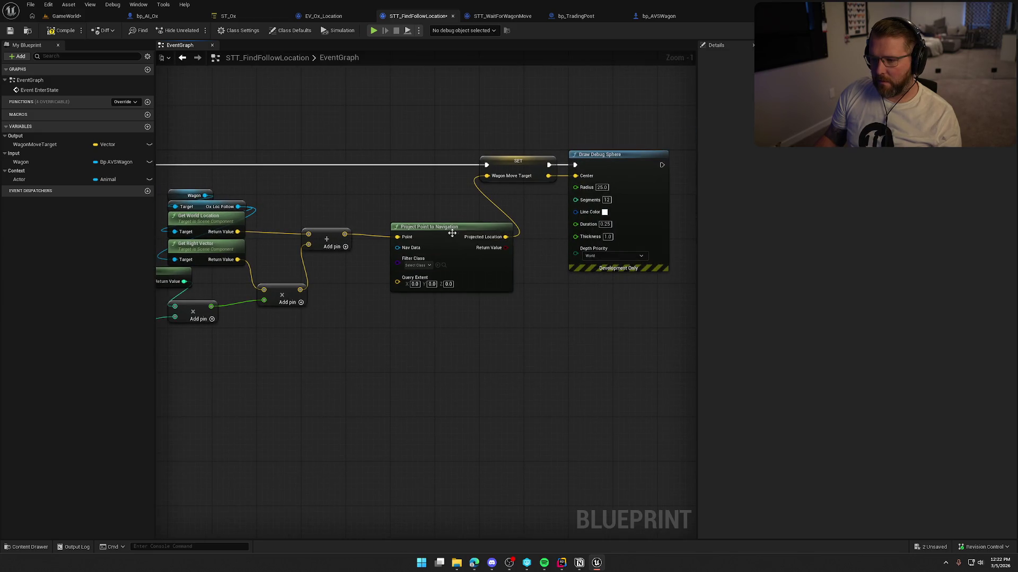
pyautogui.moveTo(451, 234)
pyautogui.mouseDown()
pyautogui.moveTo(445, 204)
pyautogui.moveTo(487, 210)
pyautogui.mouseUp()
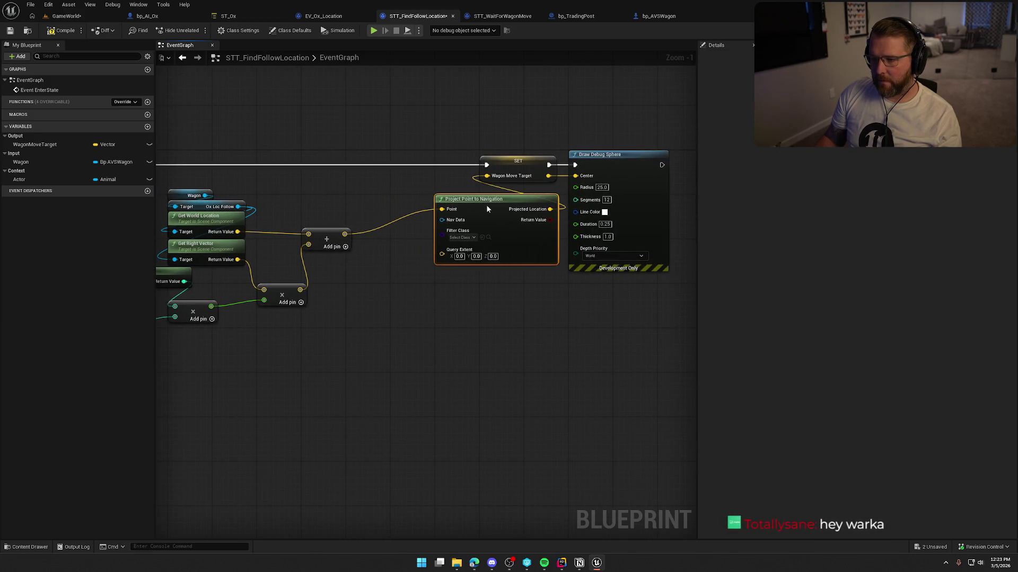
pyautogui.moveTo(335, 241)
pyautogui.mouseDown()
pyautogui.moveTo(380, 224)
pyautogui.moveTo(380, 212)
pyautogui.mouseUp()
pyautogui.moveTo(273, 258)
pyautogui.mouseDown()
pyautogui.moveTo(423, 273)
pyautogui.moveTo(349, 216)
pyautogui.moveTo(391, 207)
pyautogui.moveTo(390, 195)
pyautogui.mouseUp()
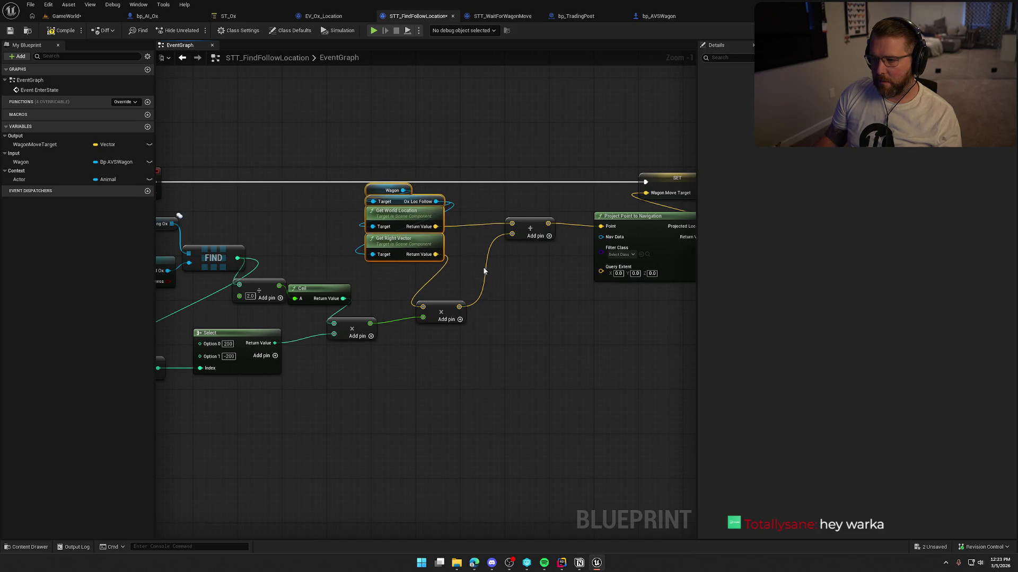
pyautogui.moveTo(403, 249); pyautogui.dragTo(408, 249)
# Move the multiply node and straighten wires from Get World Location through Project Point to Navigation
pyautogui.moveTo(446, 314)
pyautogui.mouseDown()
pyautogui.moveTo(492, 269)
pyautogui.moveTo(480, 243)
pyautogui.mouseUp()
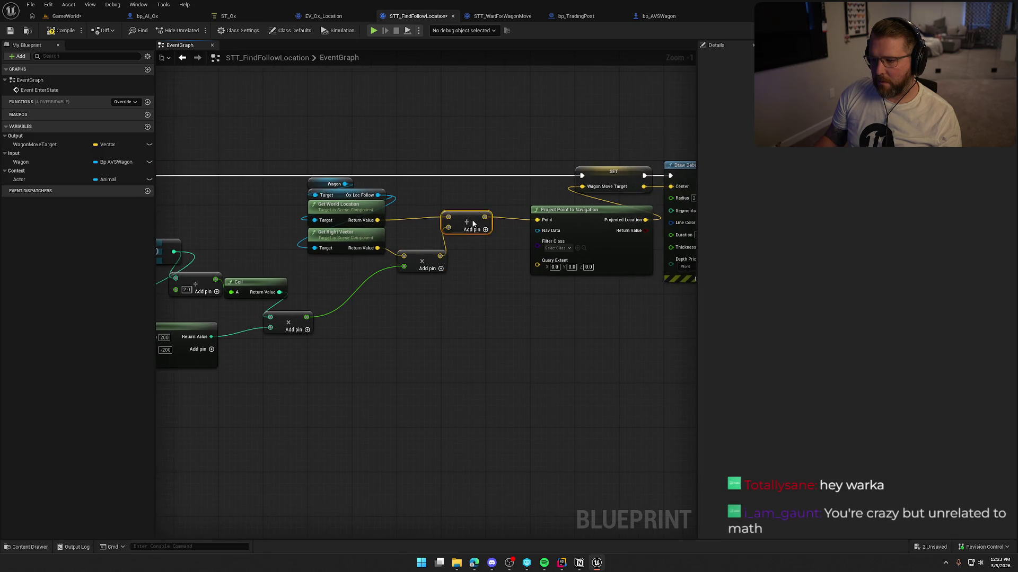
pyautogui.click(498, 276)
pyautogui.moveTo(380, 213); pyautogui.dragTo(455, 232)
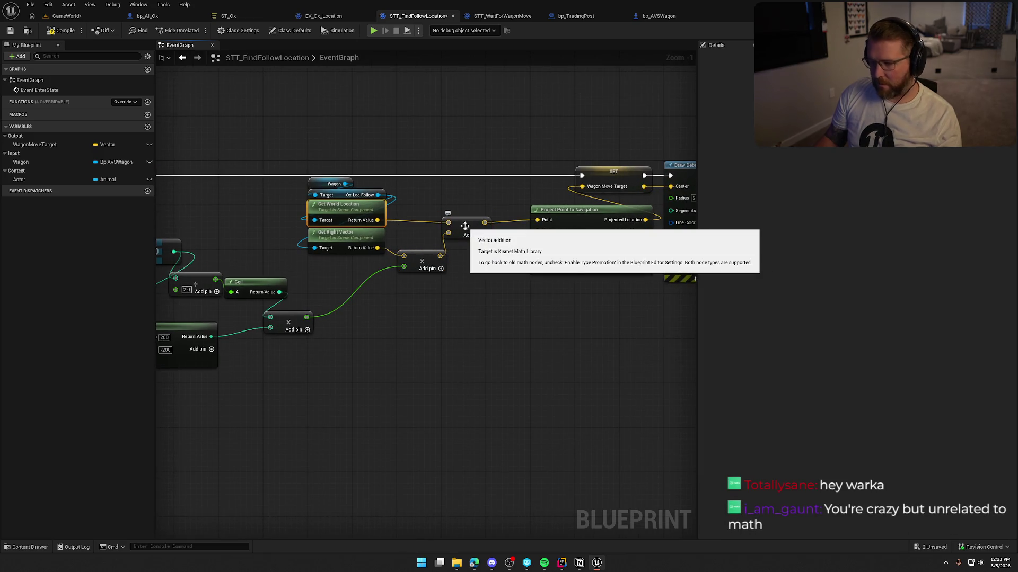
pyautogui.keyDown('shift'); pyautogui.click(575, 230); pyautogui.keyUp('shift')
pyautogui.press('q')
pyautogui.click(473, 313)
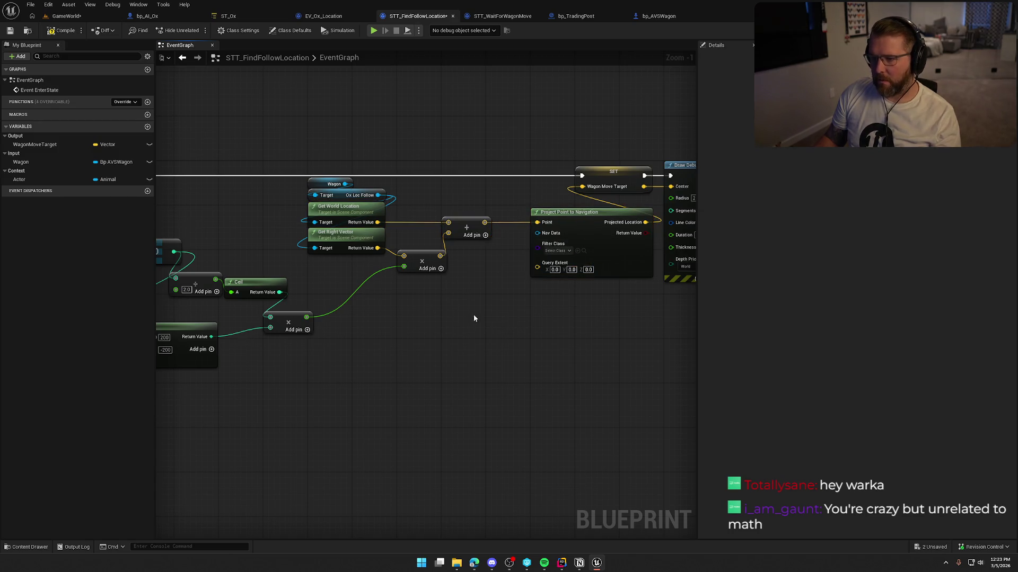